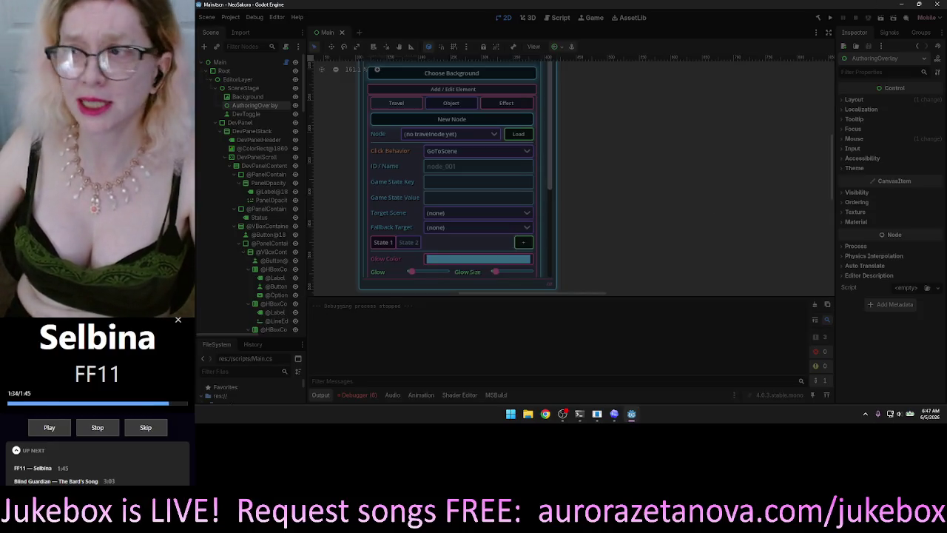
# Close the frozen Godot editor and bring the Juke console forward
pyautogui.click(938, 6)
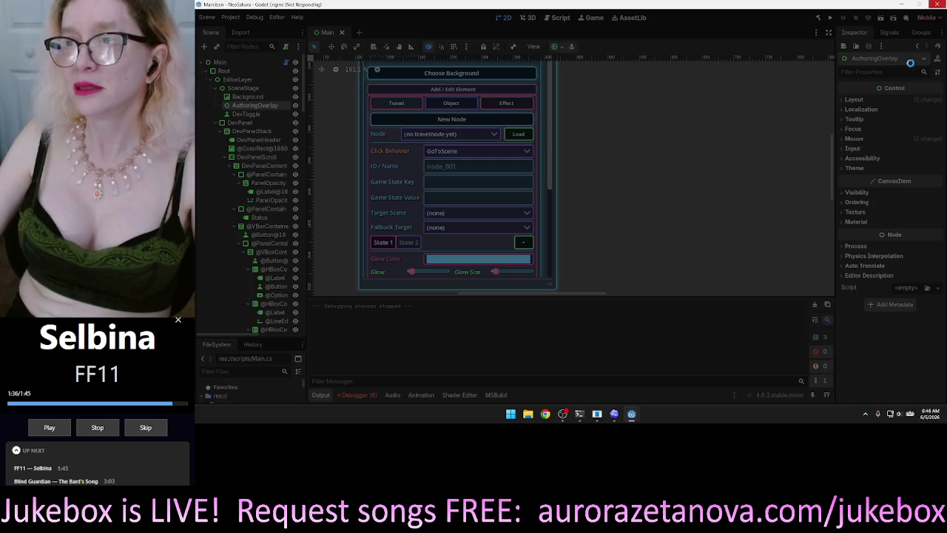
pyautogui.click(545, 283)
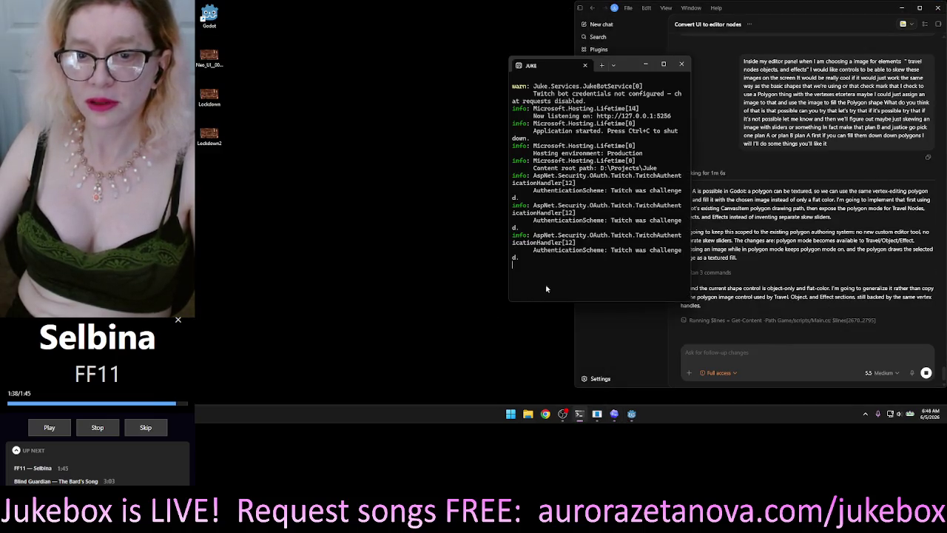
# Minimize the Juke console, then dictate a follow-up message and queue it for the agent
pyautogui.click(646, 65)
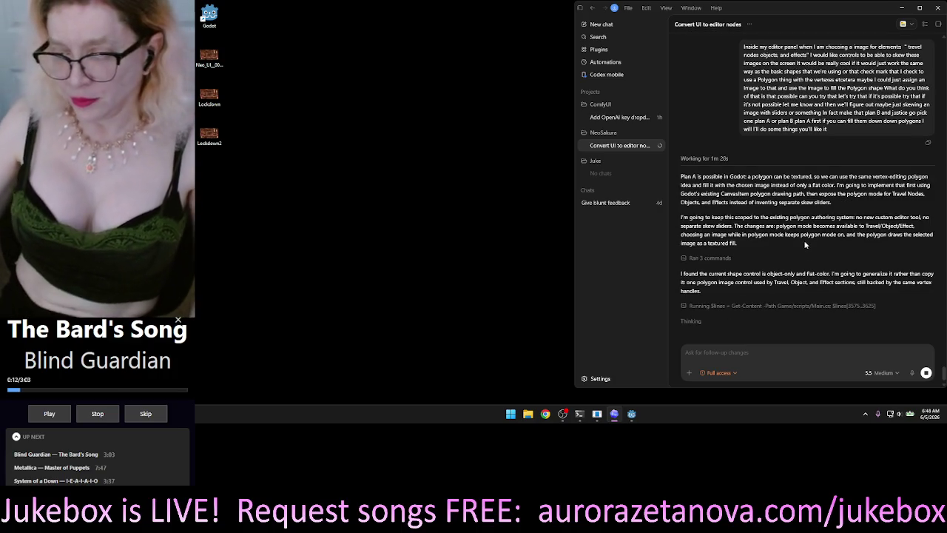
pyautogui.click(913, 375)
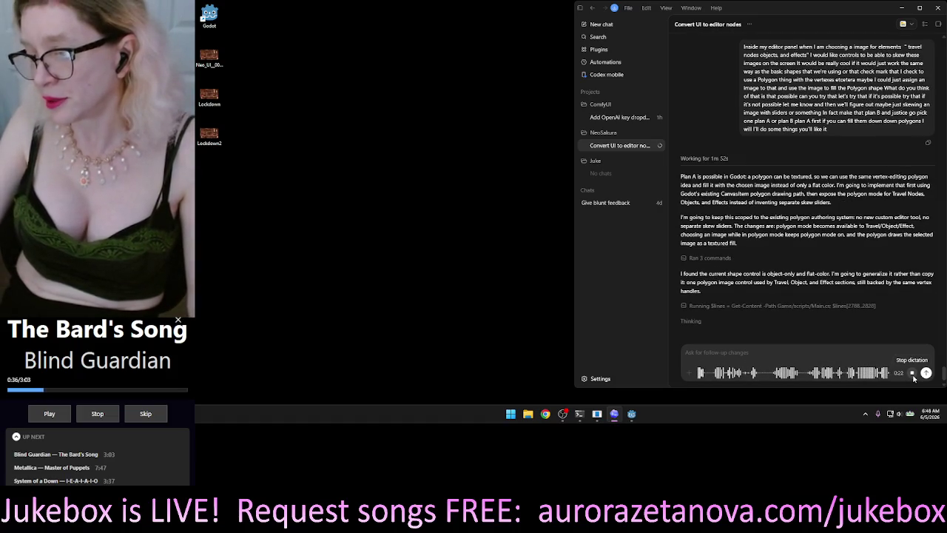
pyautogui.click(913, 374)
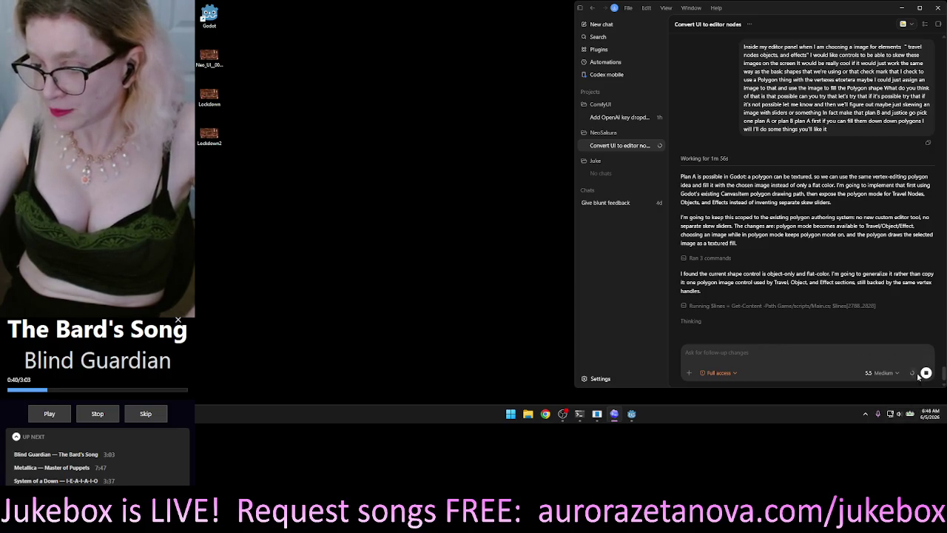
pyautogui.click(925, 373)
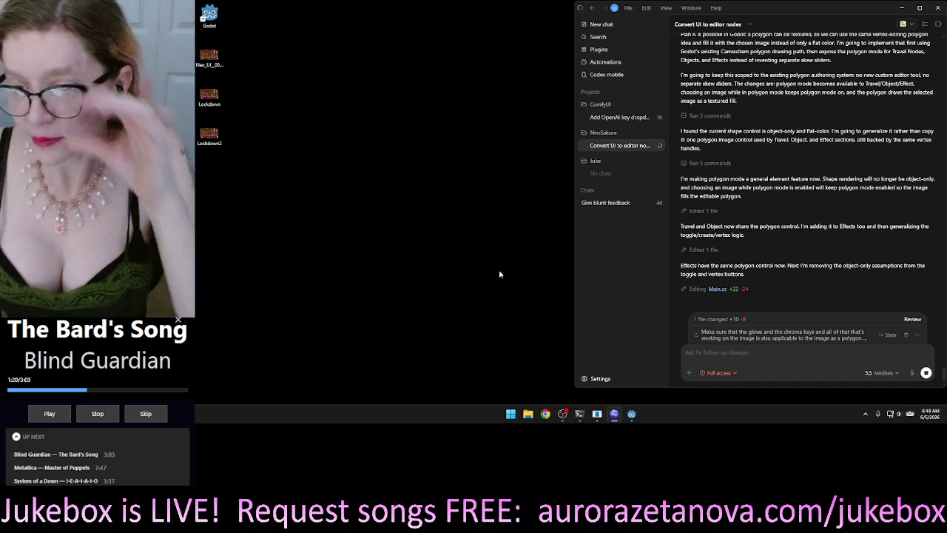
# Pull the queued glow/chroma-key message back into the composer with Edit message
pyautogui.click(917, 334)
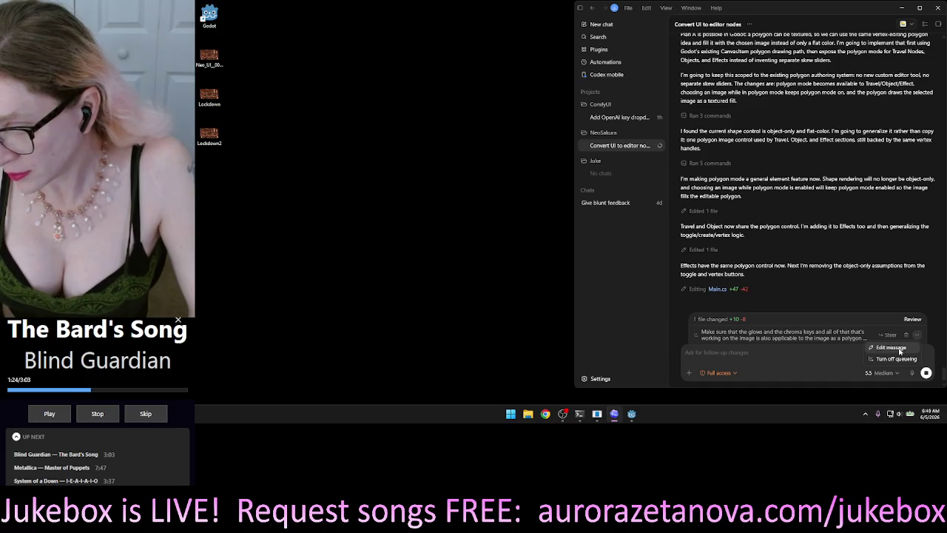
pyautogui.click(891, 347)
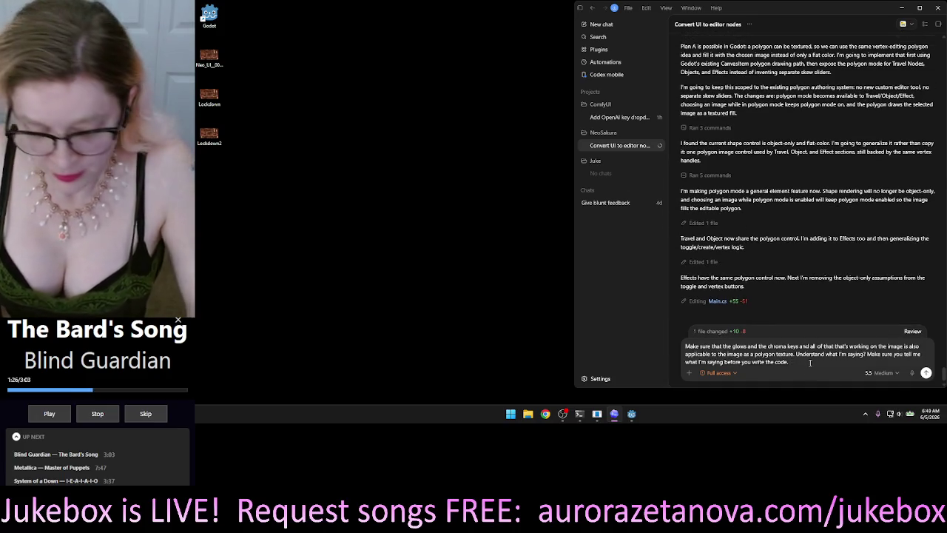
# Voice-type that the image selector becomes the polygon texture selector, then steer it into the chat
pyautogui.press('super+h')
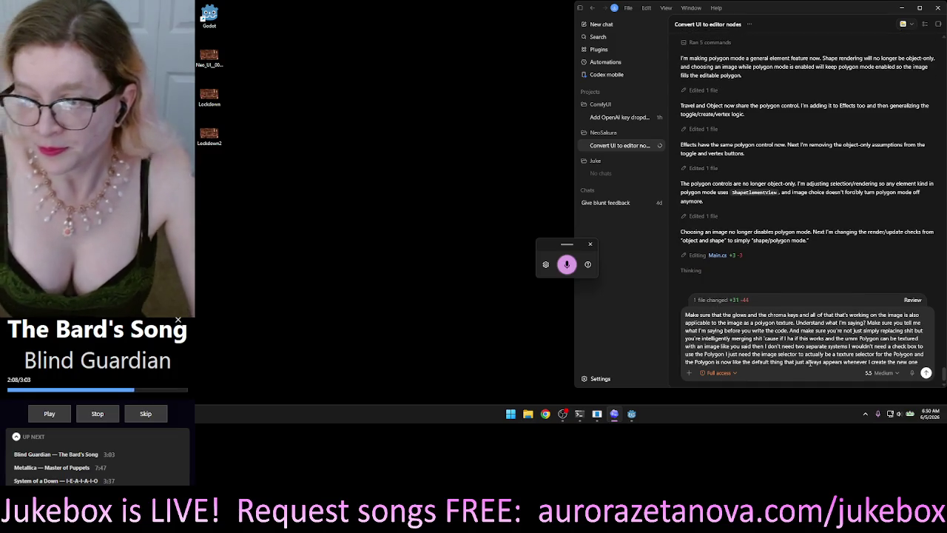
pyautogui.press('Return')
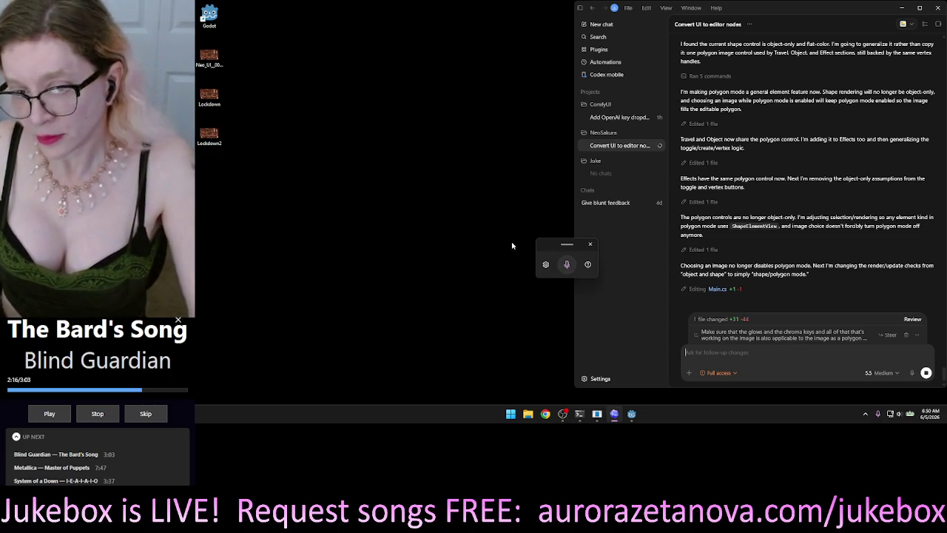
pyautogui.click(885, 336)
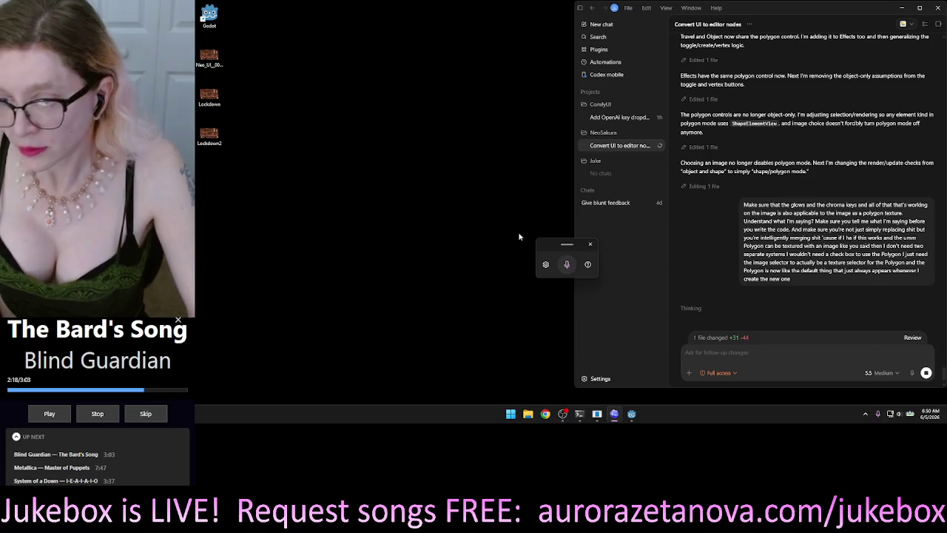
# Move the voice typing panel aside and focus the follow-up message field
pyautogui.moveTo(591, 248); pyautogui.dragTo(497, 213)
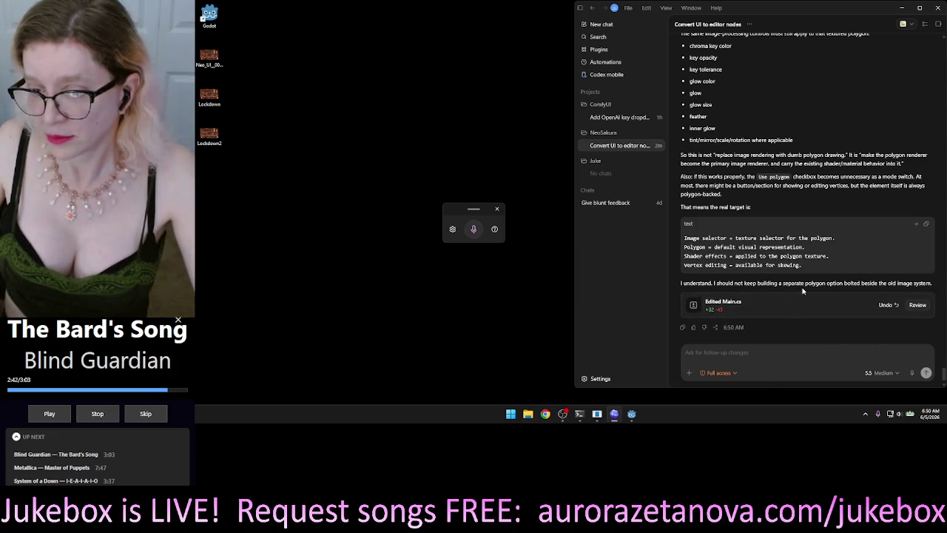
pyautogui.click(752, 359)
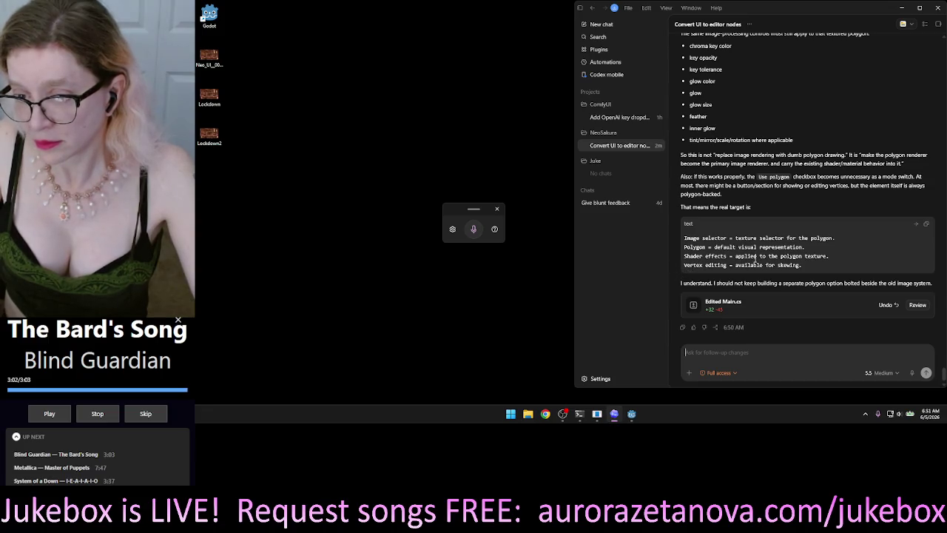
pyautogui.click(761, 355)
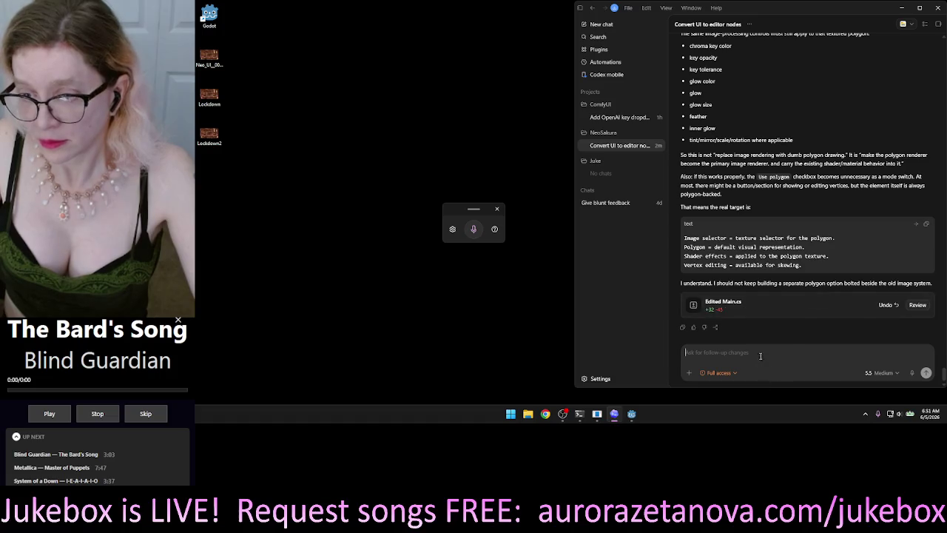
# Send the reply 'yes' to the agent
pyautogui.write('yes\\')
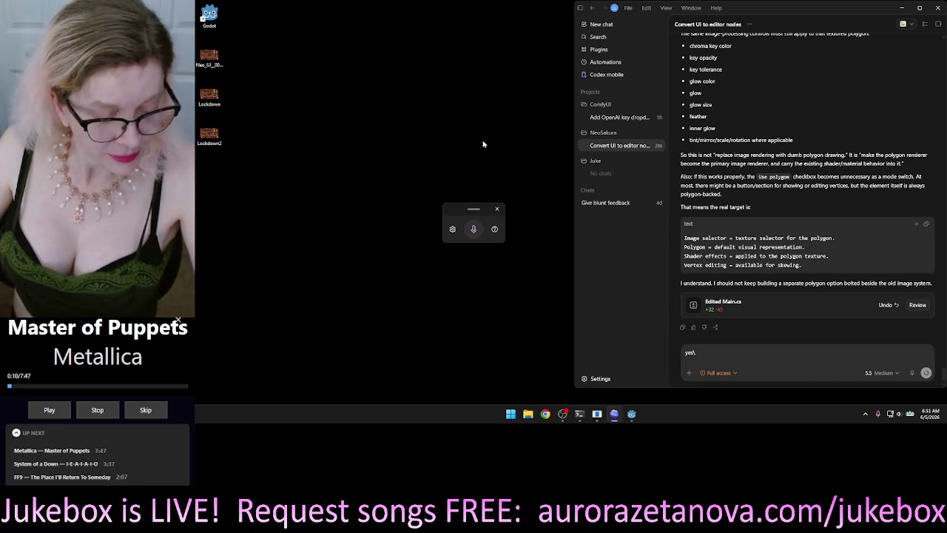
pyautogui.press('Return')
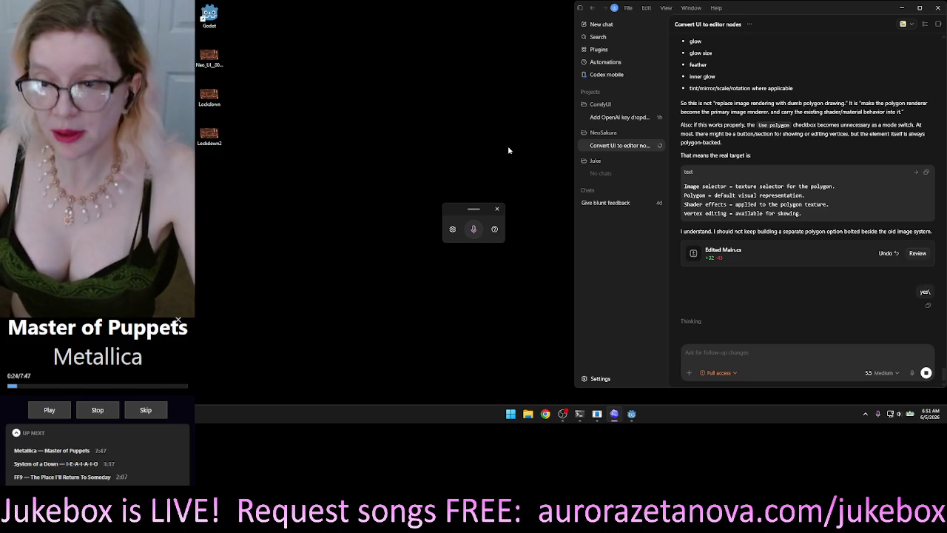
# Close the voice typing panel while the agent implements Plan A in Main.cs
pyautogui.click(497, 210)
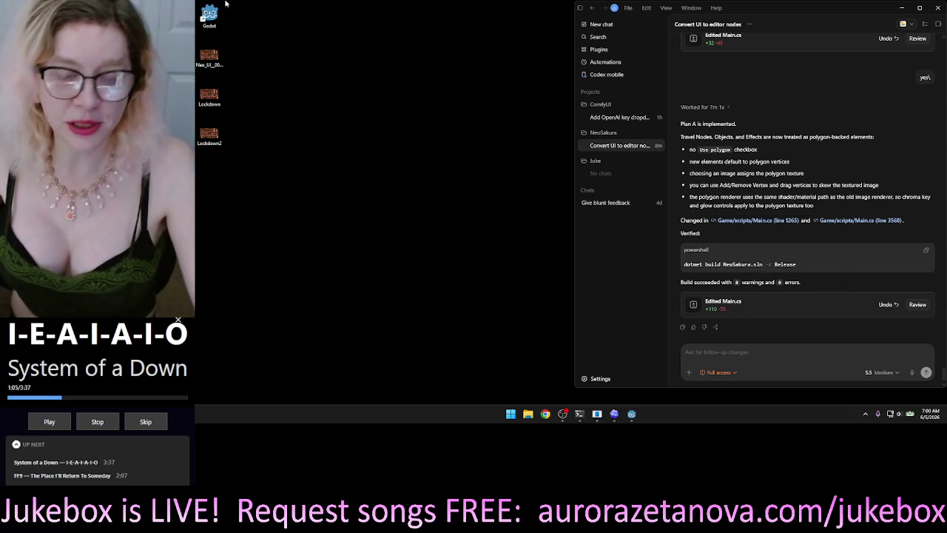
# Launch Godot, open the NeoSakura project, and minimize Codex to reveal the editor
pyautogui.doubleClick(207, 15)
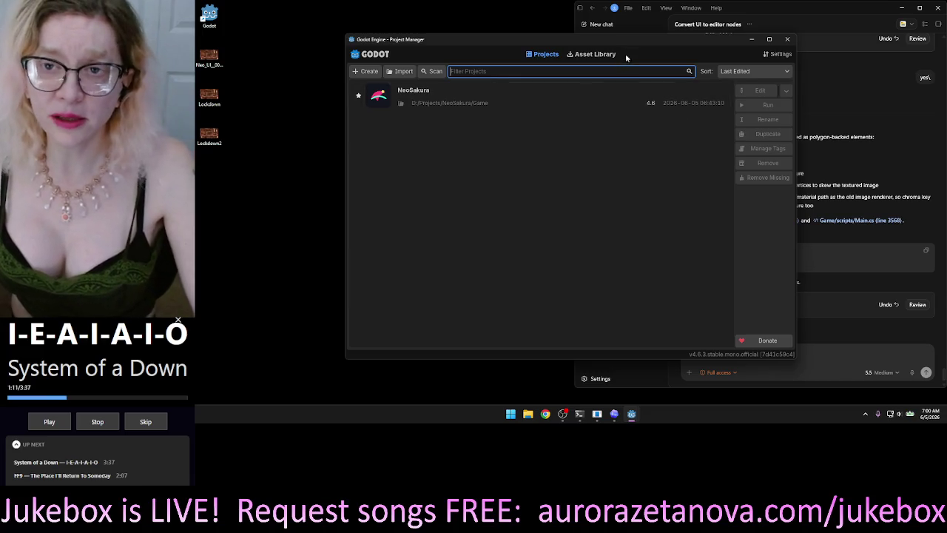
pyautogui.moveTo(653, 44); pyautogui.dragTo(634, 50)
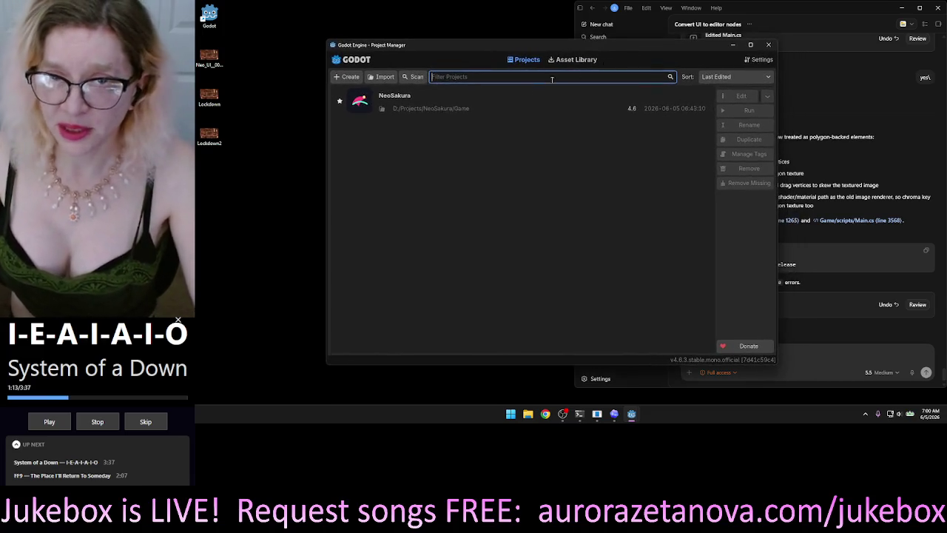
pyautogui.doubleClick(422, 105)
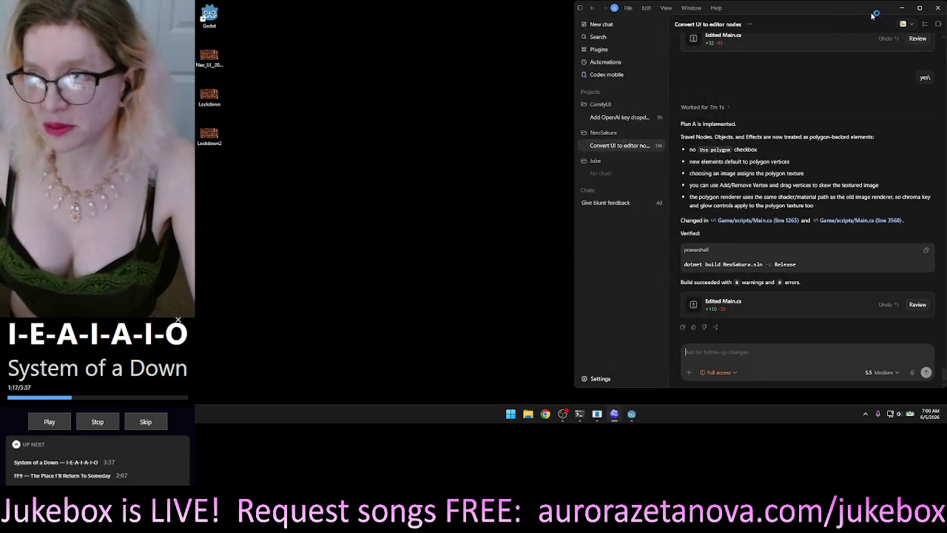
pyautogui.click(872, 10)
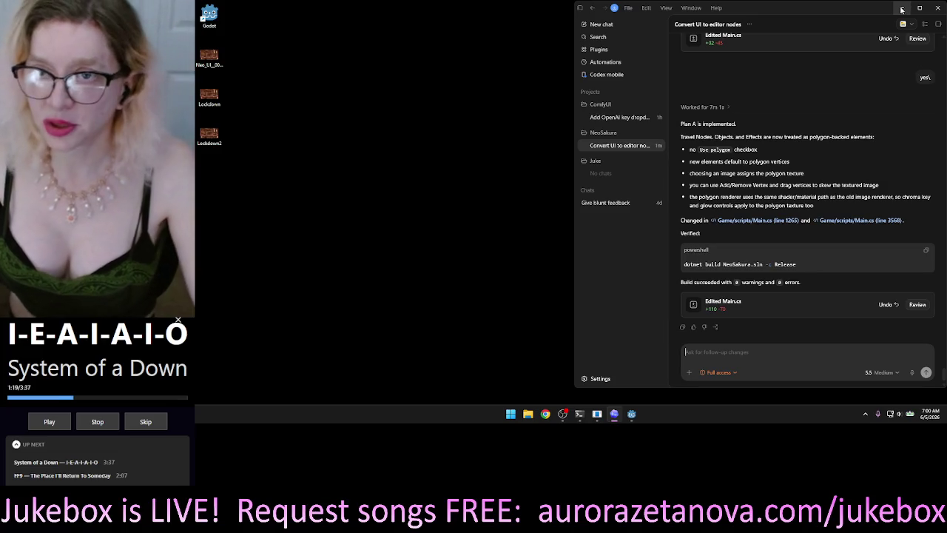
pyautogui.click(901, 8)
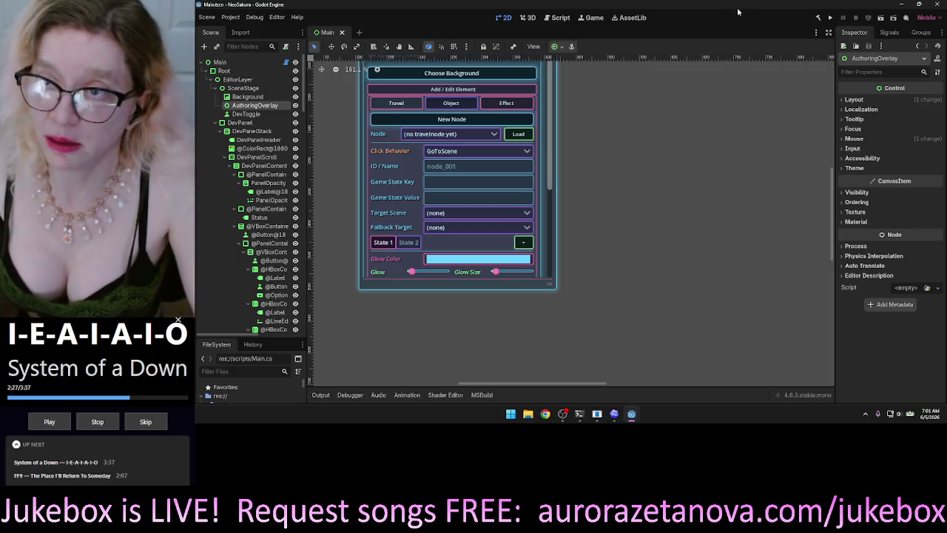
# Build and run the NeoSakura project from the play button
pyautogui.click(831, 18)
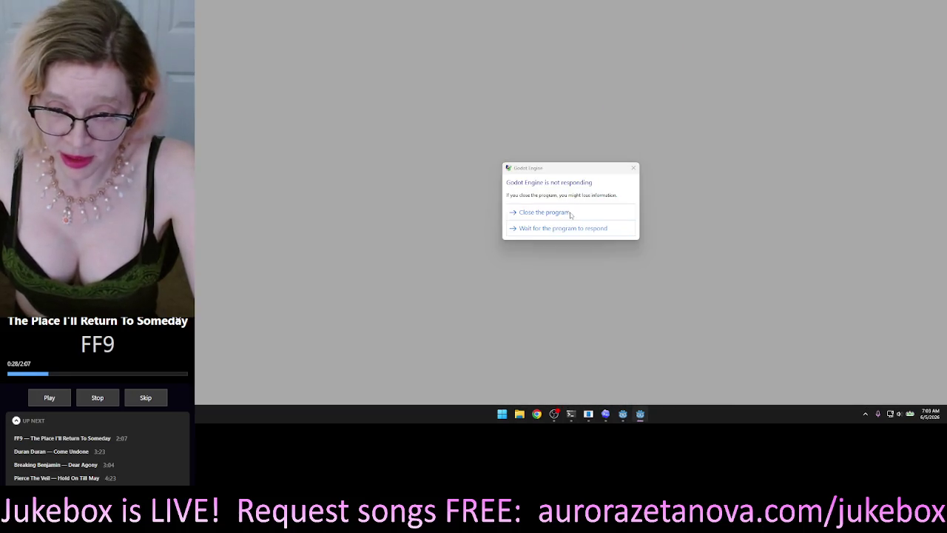
# Attempt to quit the frozen game and editor, cancelling the Stop & Quit prompt
pyautogui.click(567, 212)
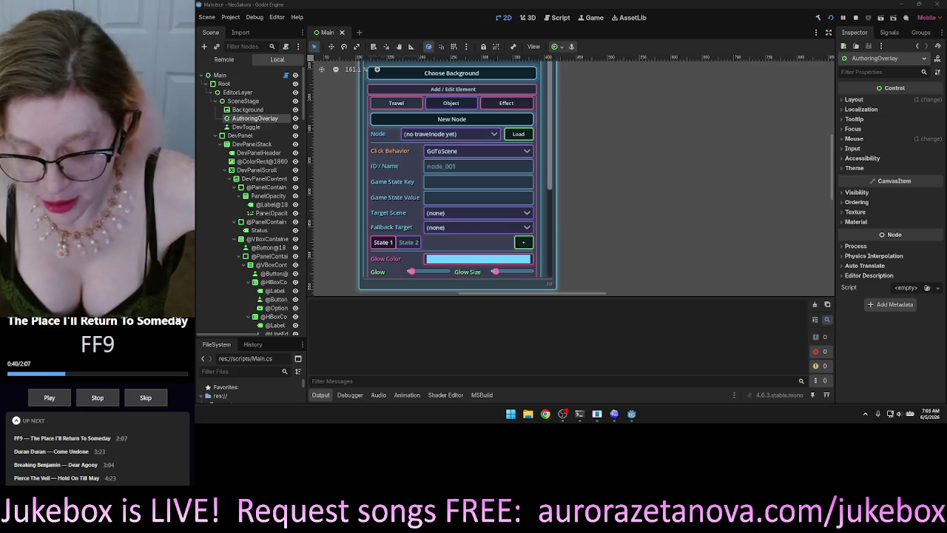
pyautogui.hotkey('alt', 'F4')
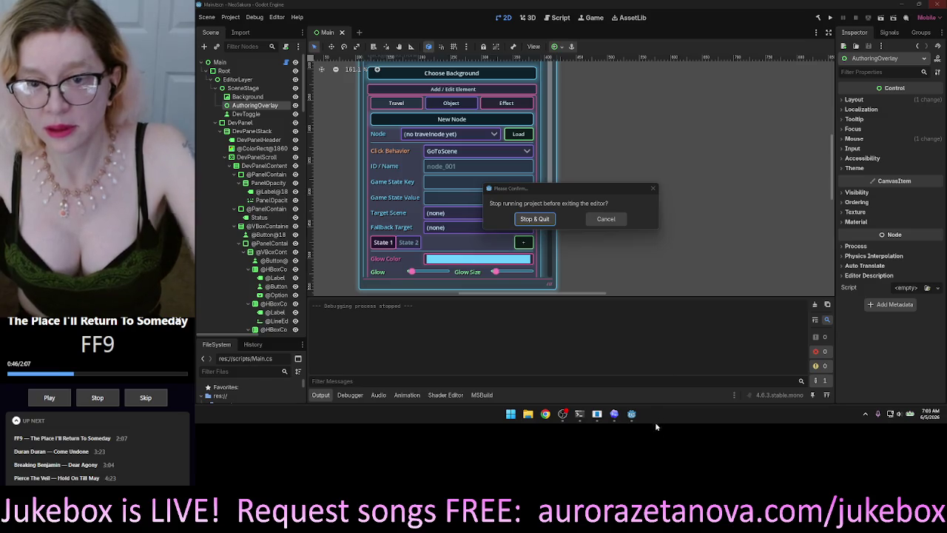
pyautogui.click(606, 219)
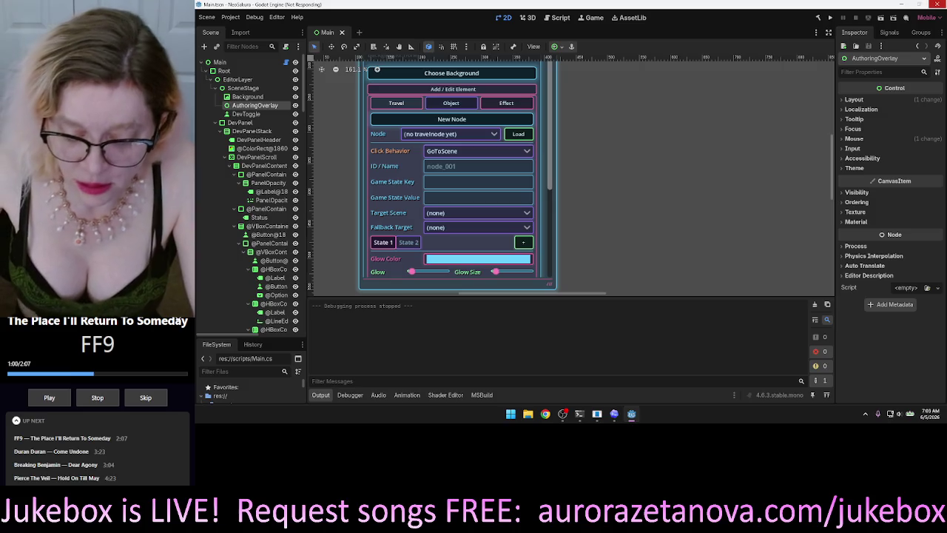
# Close the Codex chat window and force-close the unresponsive Godot editor
pyautogui.hotkey('alt', 'Tab')
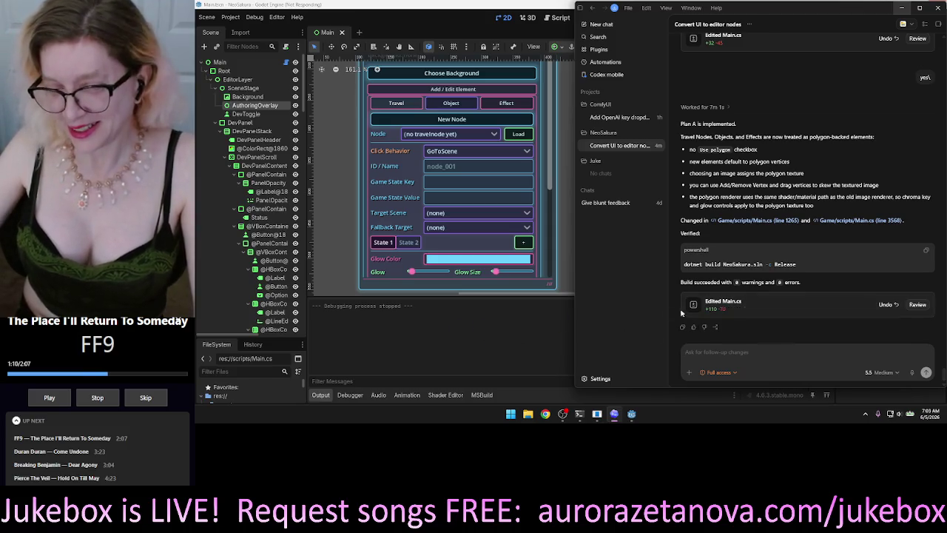
pyautogui.click(938, 9)
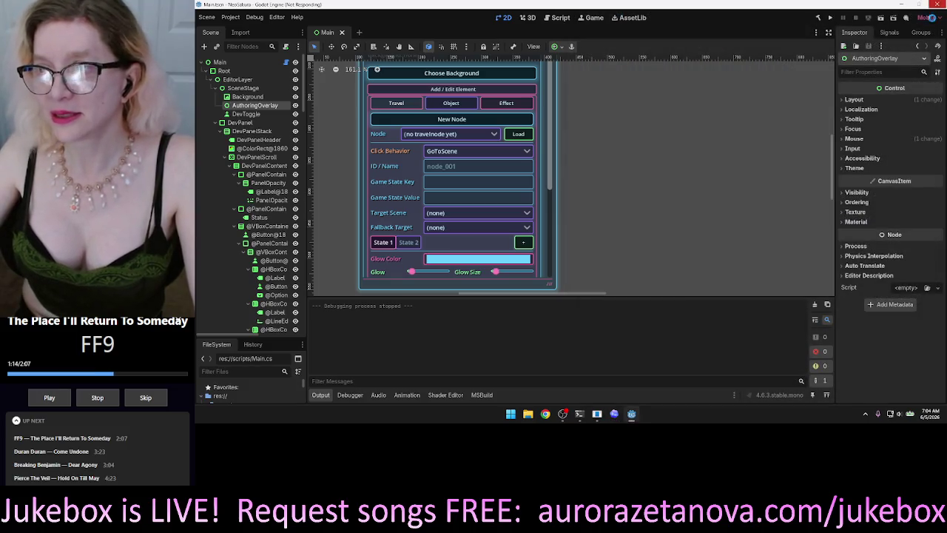
pyautogui.click(938, 5)
pyautogui.click(560, 213)
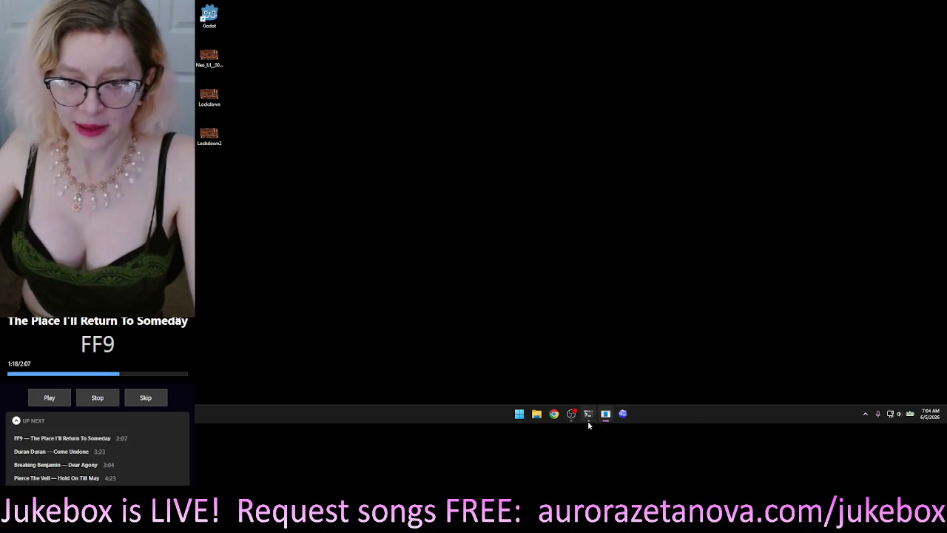
# Close Codex, relaunch Godot from its desktop shortcut, and start Task Manager
pyautogui.moveTo(572, 416)
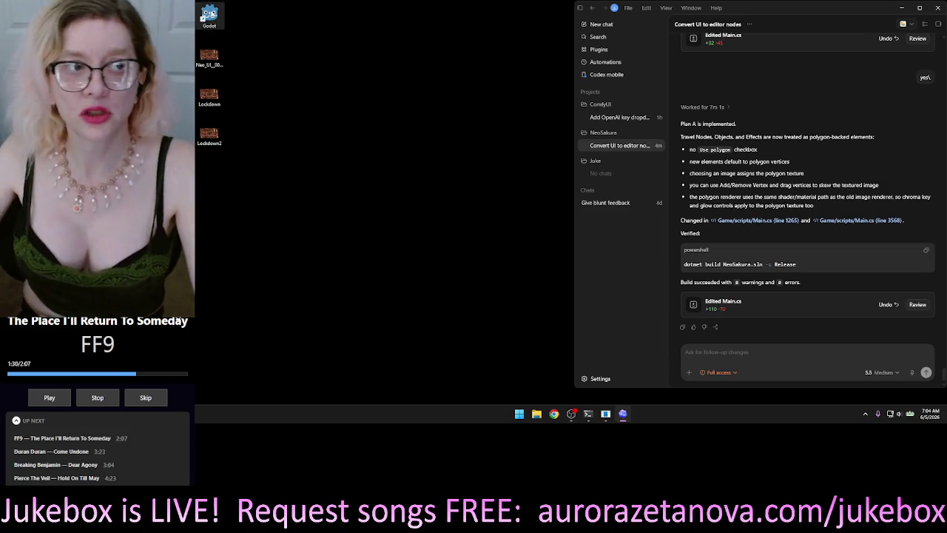
pyautogui.click(935, 12)
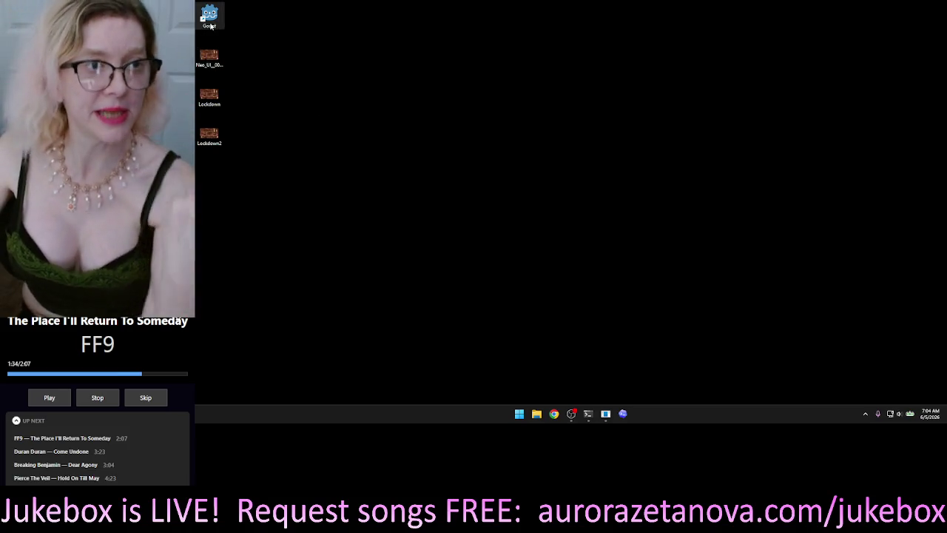
pyautogui.doubleClick(210, 15)
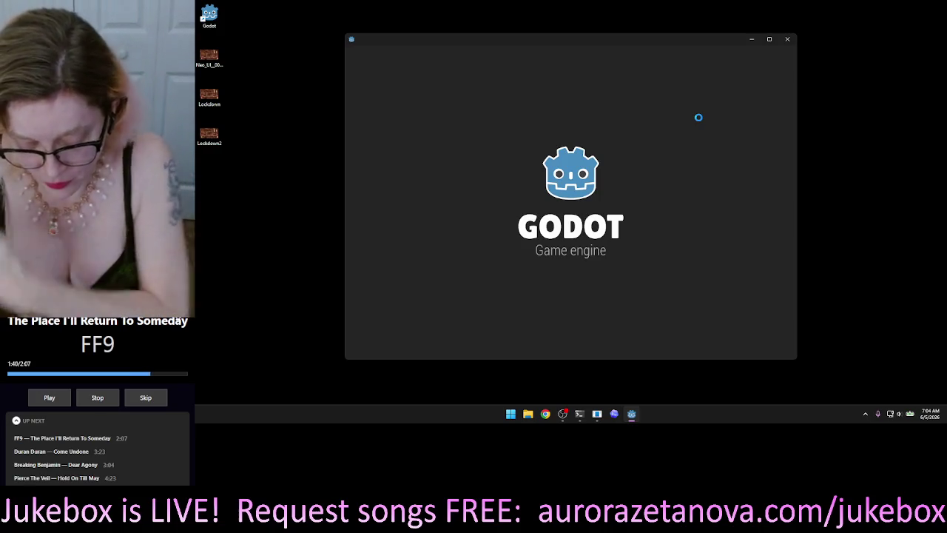
pyautogui.hotkey('ctrl', 'shift', 'Escape')
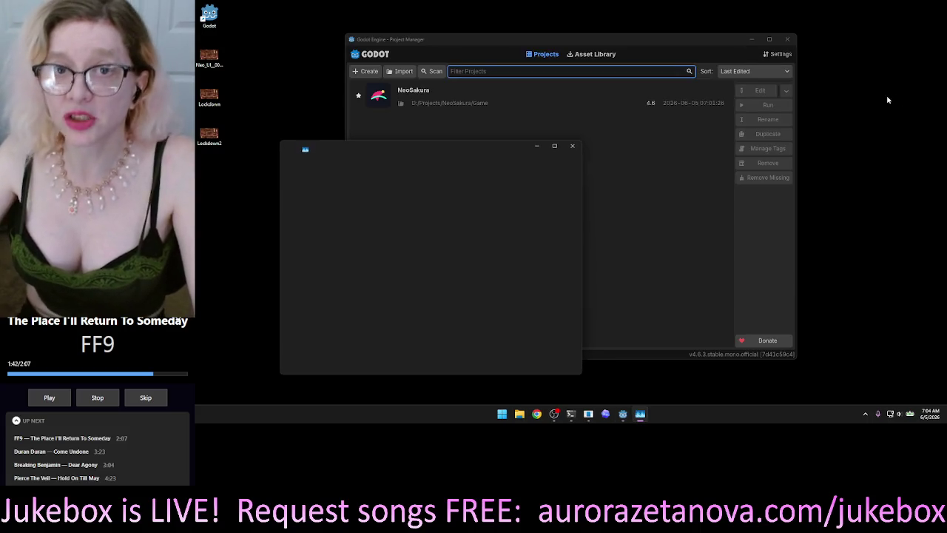
# Scroll through Task Manager's running processes, close it, and move the Project Manager window aside
pyautogui.moveTo(500, 149); pyautogui.dragTo(426, 162)
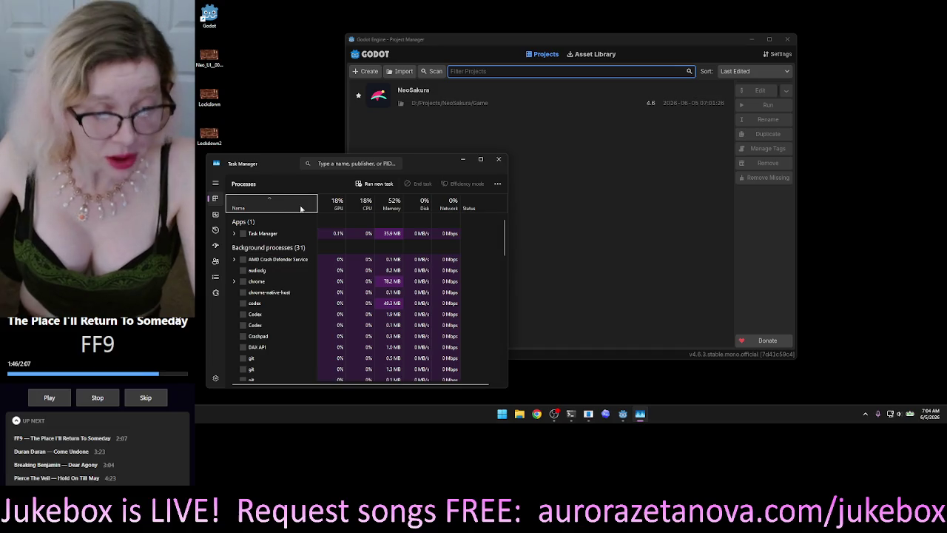
pyautogui.scroll(-3, 292, 289)
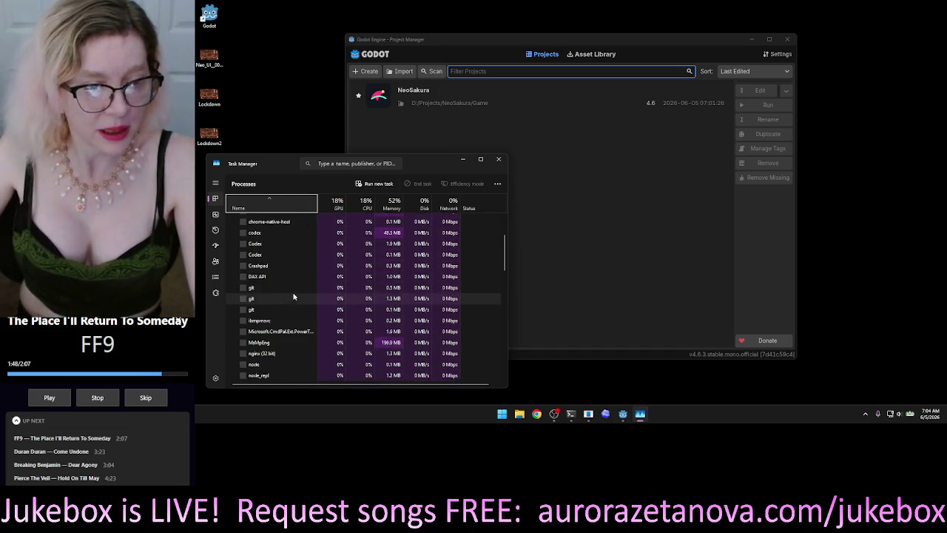
pyautogui.scroll(-1, 292, 295)
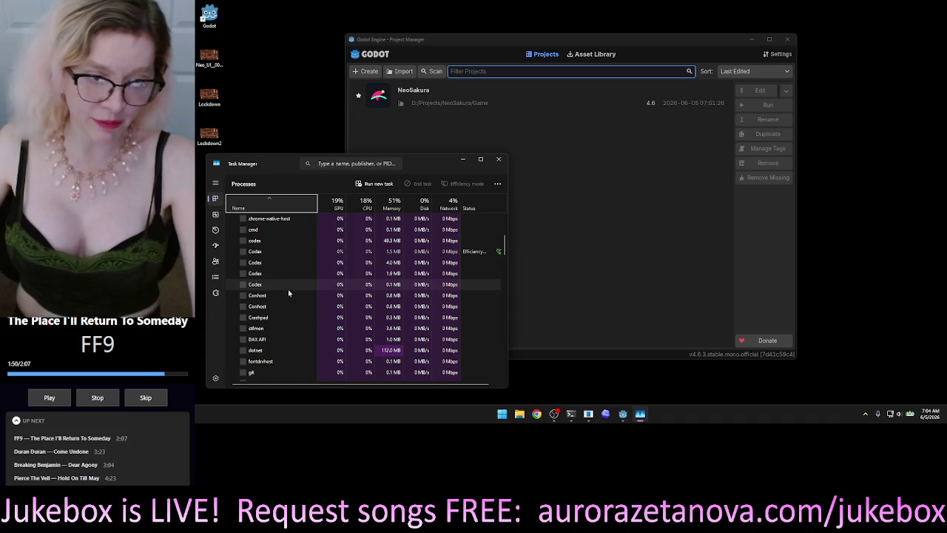
pyautogui.scroll(-1, 276, 296)
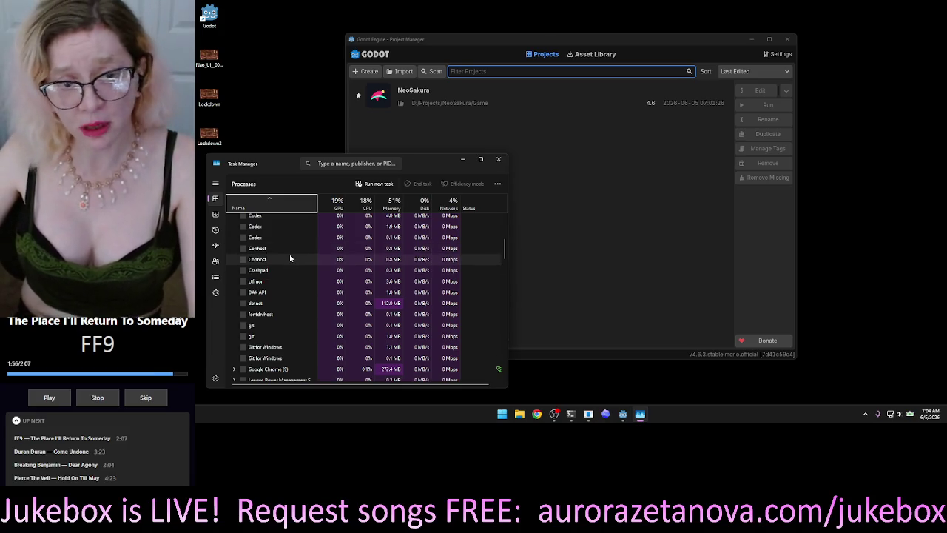
pyautogui.scroll(5, 291, 257)
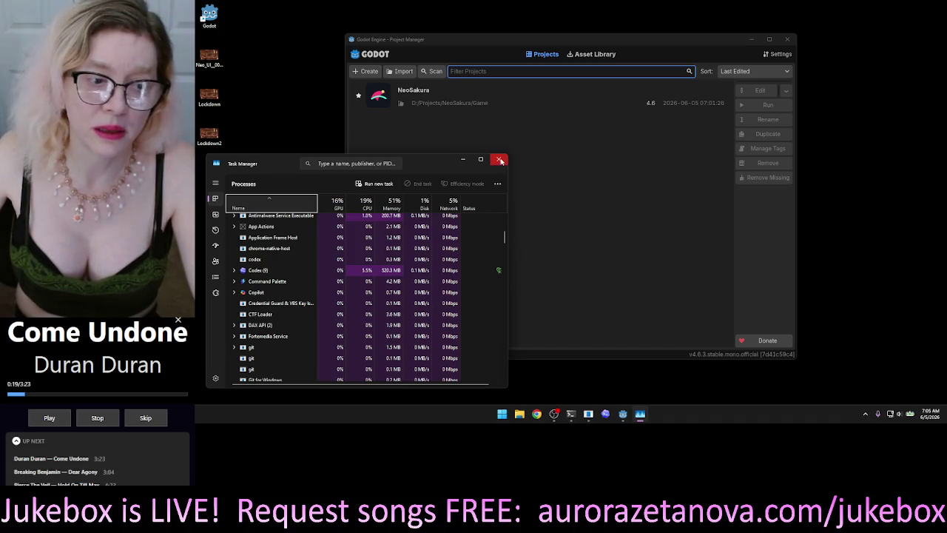
pyautogui.click(500, 161)
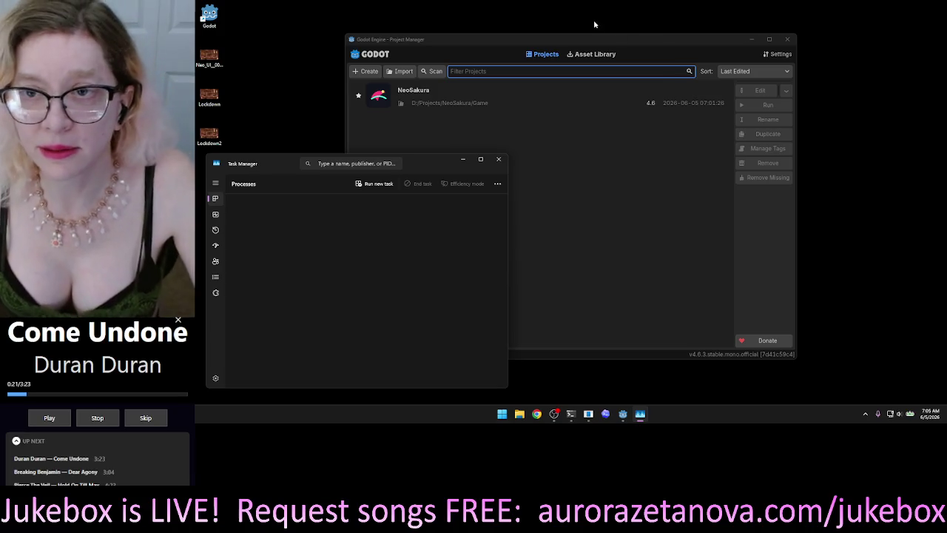
pyautogui.moveTo(631, 38)
pyautogui.mouseDown()
pyautogui.moveTo(701, 17)
pyautogui.moveTo(669, 22)
pyautogui.moveTo(806, 21)
pyautogui.moveTo(792, 20)
pyautogui.mouseUp()
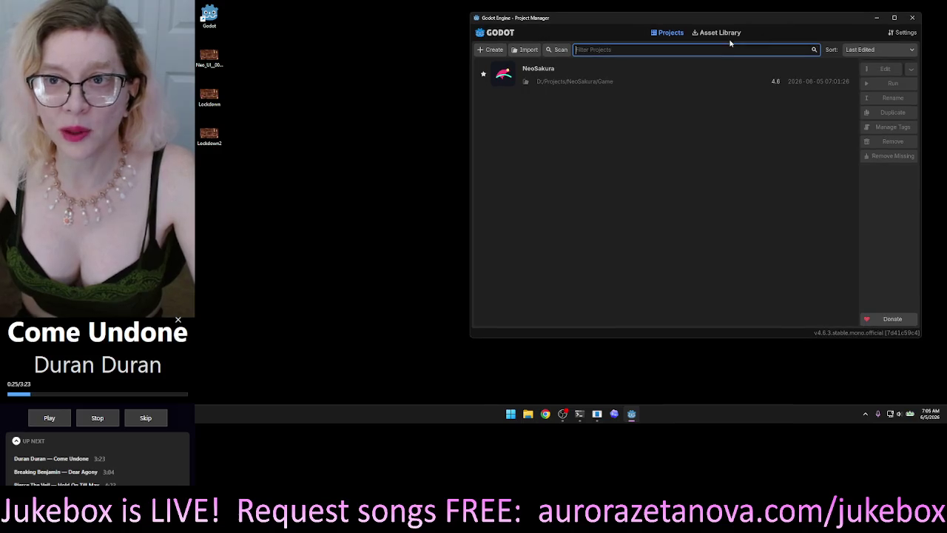
# Open the NeoSakura project from the Project Manager list
pyautogui.doubleClick(679, 71)
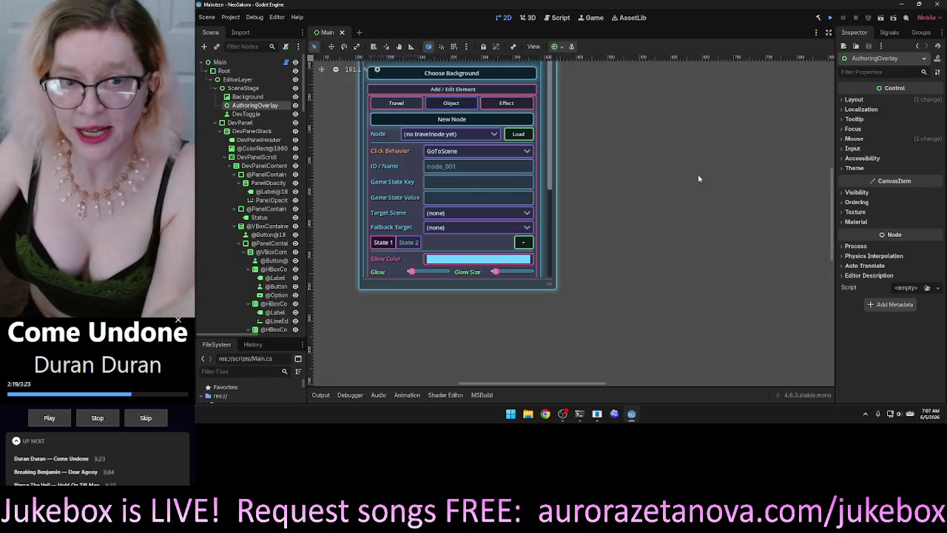
# Build the .NET project and run NeoSakura with F5
pyautogui.press('F5')
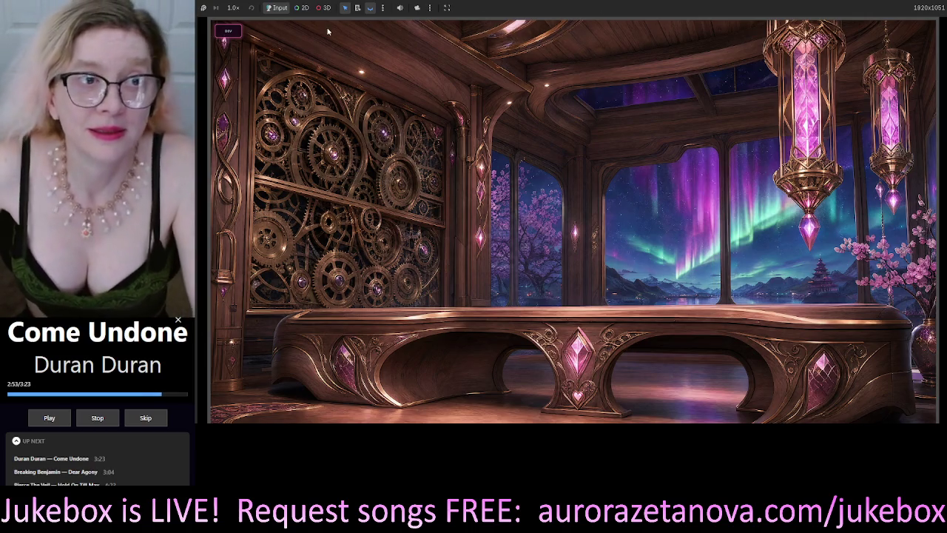
# Open the dev holograph's scene editor and save the current scene as JSON
pyautogui.click(228, 31)
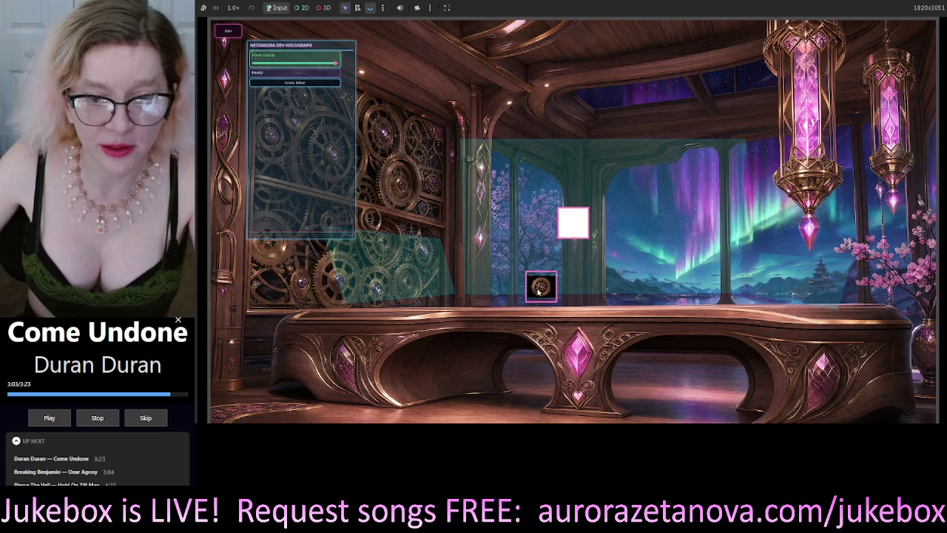
pyautogui.click(307, 82)
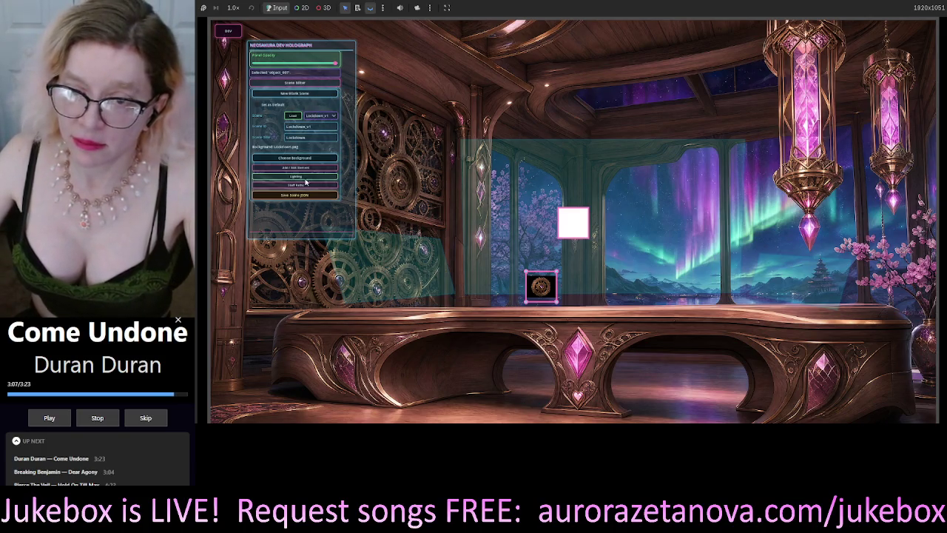
pyautogui.click(334, 194)
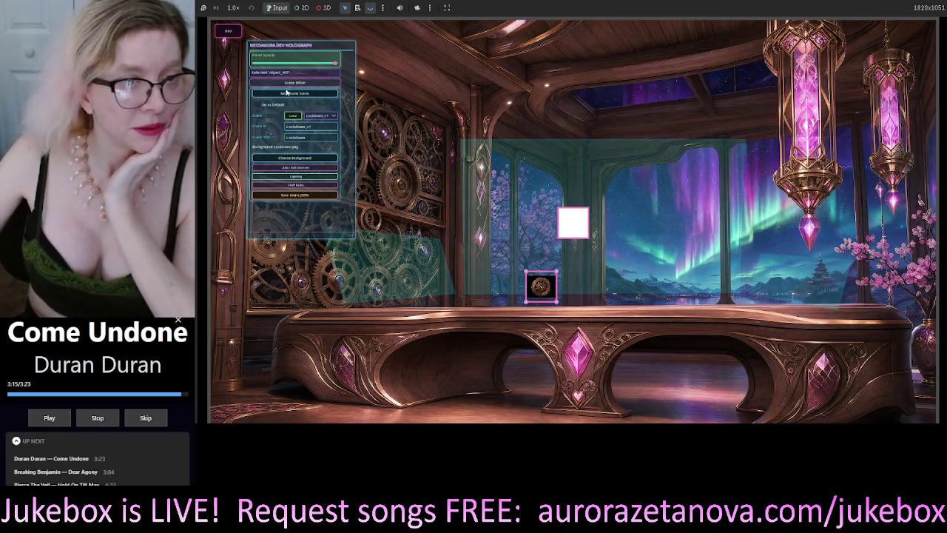
# In the add/edit element section, check the Object and Effect fields, then load travel node node_007
pyautogui.click(291, 168)
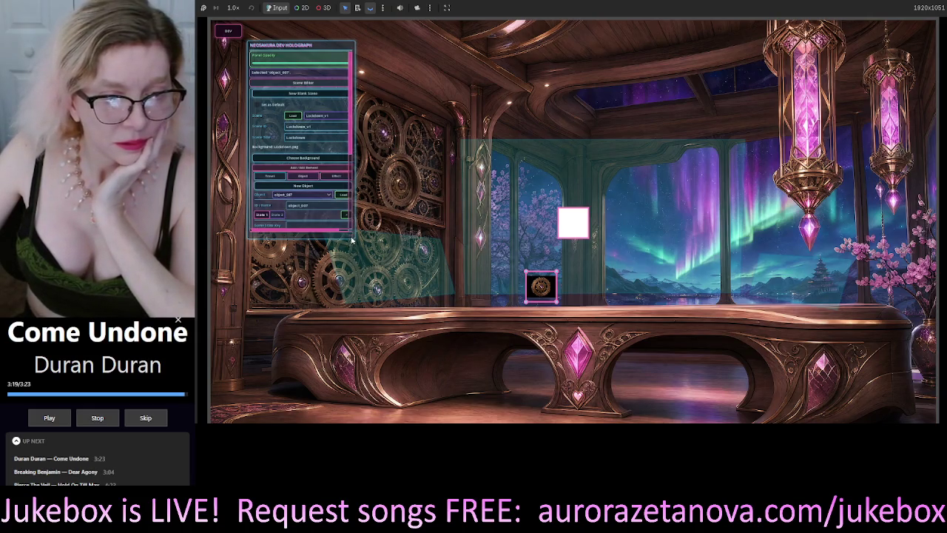
pyautogui.moveTo(352, 236)
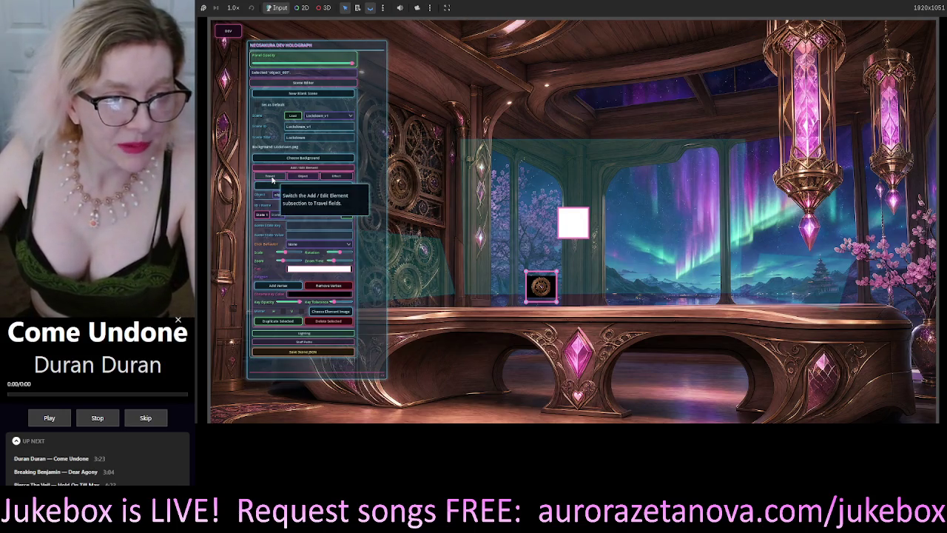
pyautogui.click(304, 176)
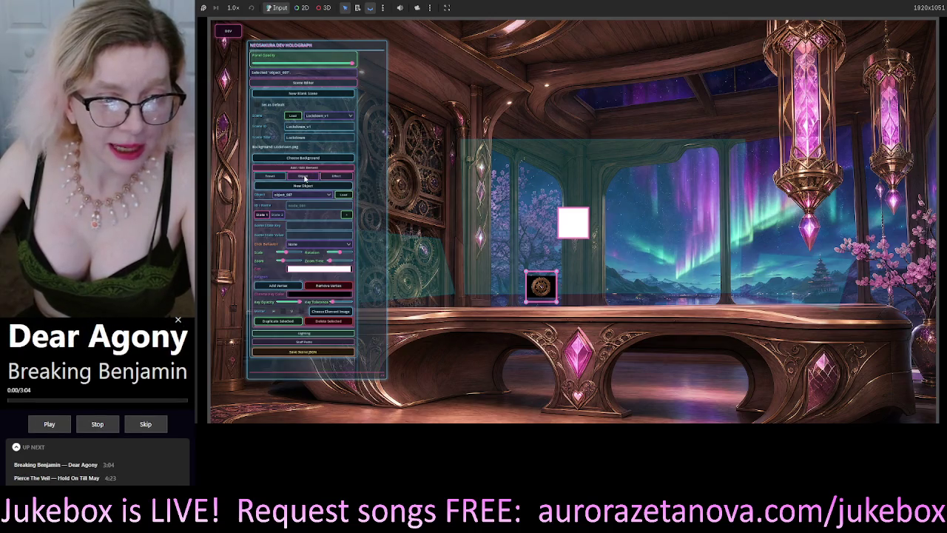
pyautogui.click(342, 178)
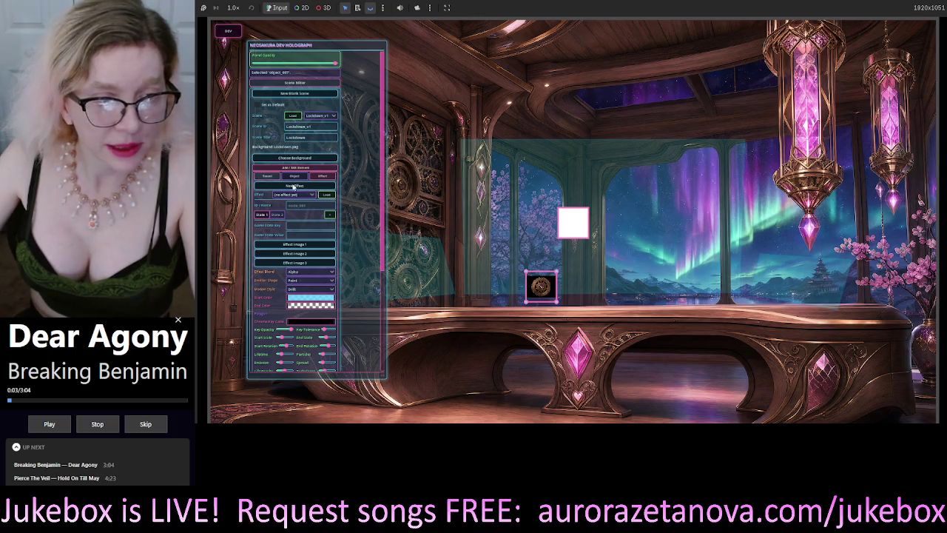
pyautogui.click(272, 179)
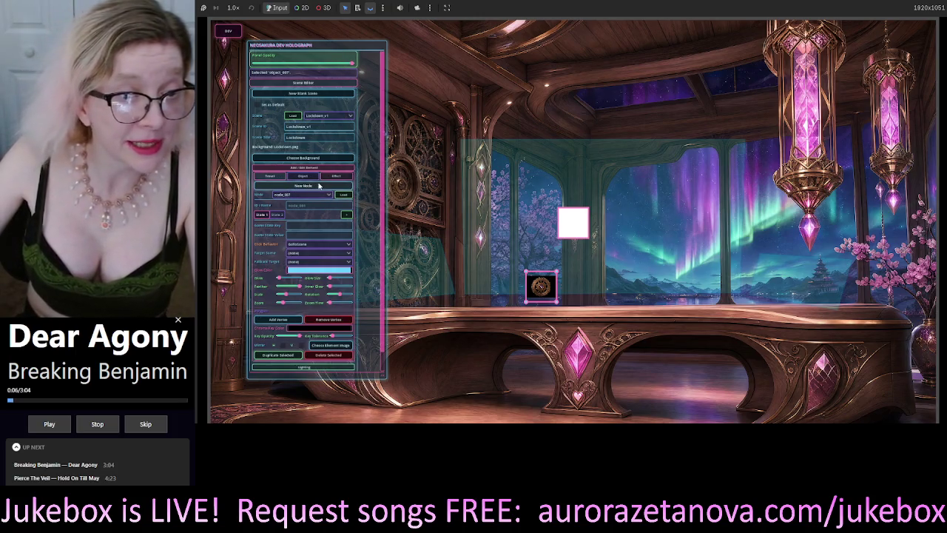
pyautogui.click(302, 196)
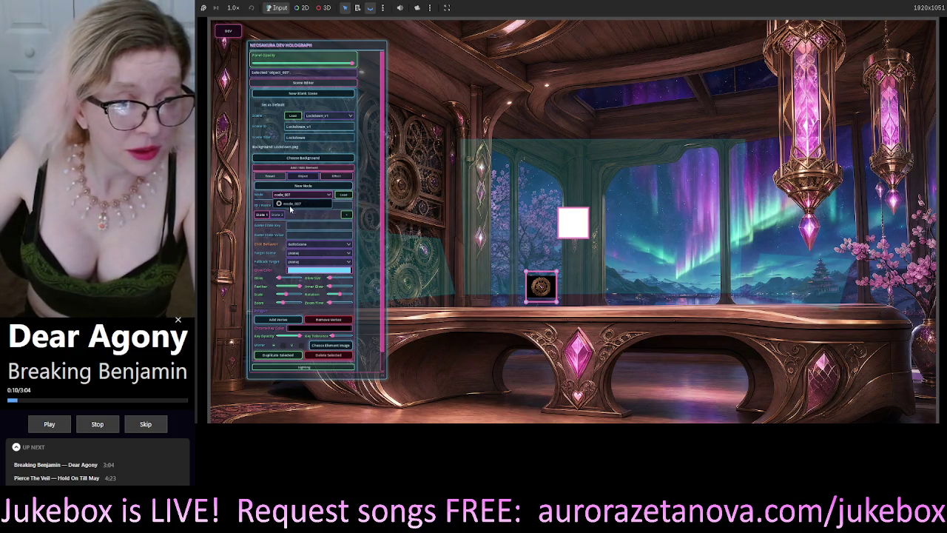
pyautogui.click(290, 206)
pyautogui.click(345, 197)
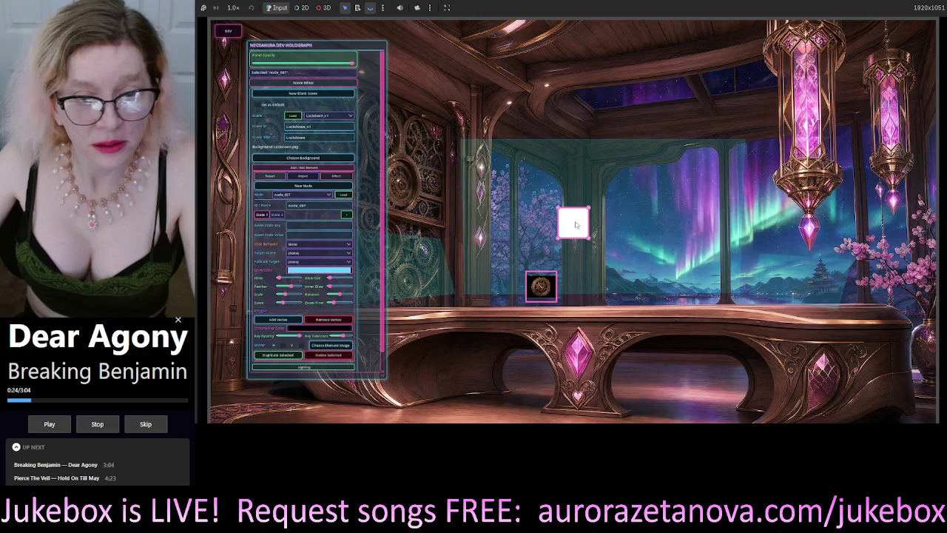
# Add a vertex to node_007's white square, drag it down into a pentagon, then select the medallion
pyautogui.click(553, 73)
pyautogui.moveTo(554, 74); pyautogui.dragTo(544, 195)
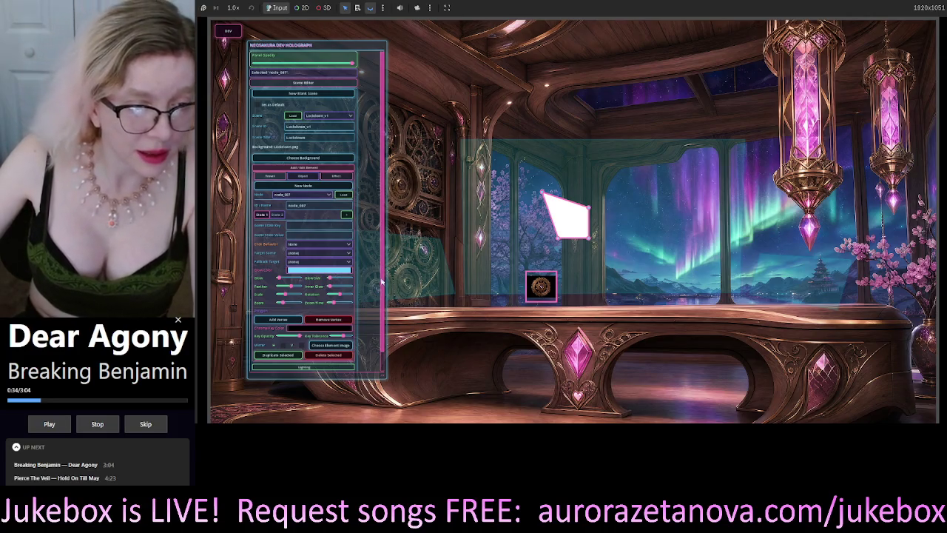
pyautogui.moveTo(382, 283); pyautogui.dragTo(383, 305)
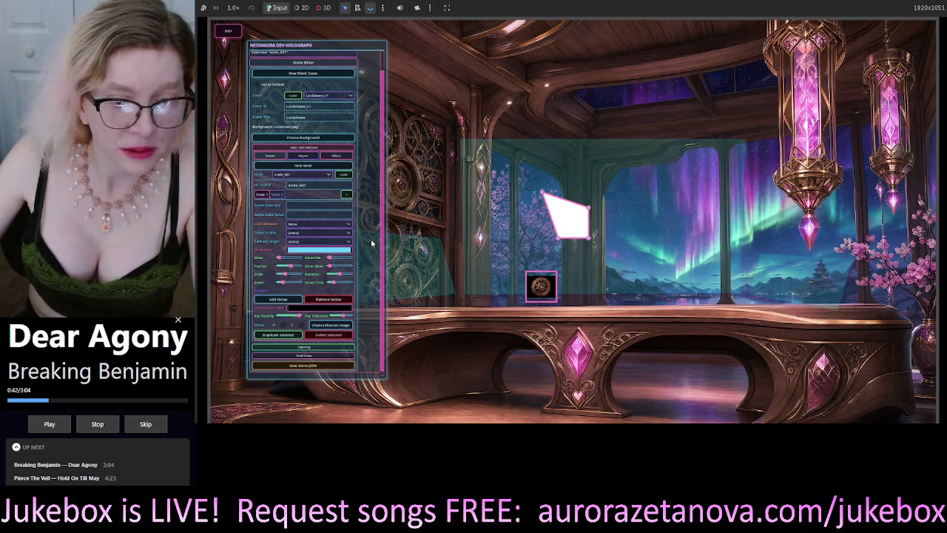
pyautogui.click(543, 295)
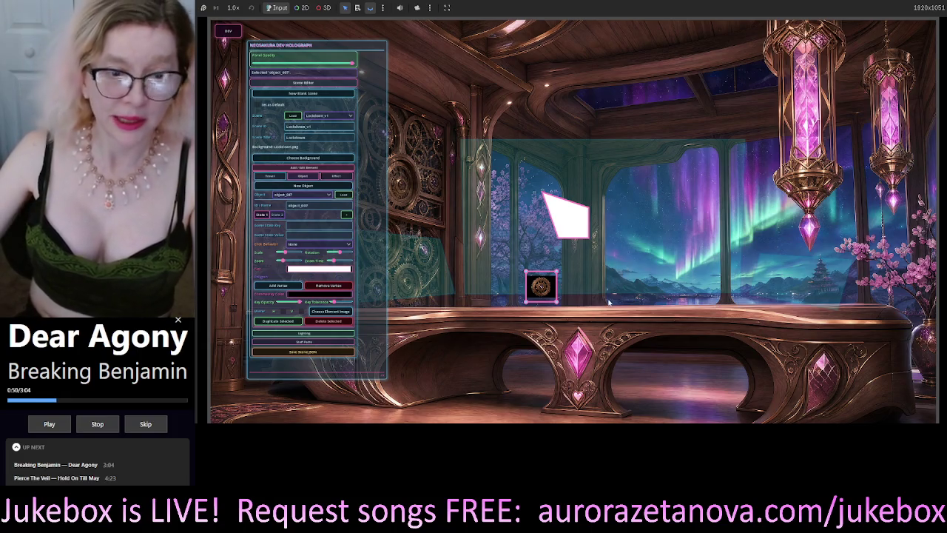
# Dock the holograph panel at the right edge, checking the gear-wall and teal window elements
pyautogui.moveTo(356, 49)
pyautogui.mouseDown()
pyautogui.moveTo(804, 113)
pyautogui.moveTo(891, 102)
pyautogui.moveTo(883, 92)
pyautogui.mouseUp()
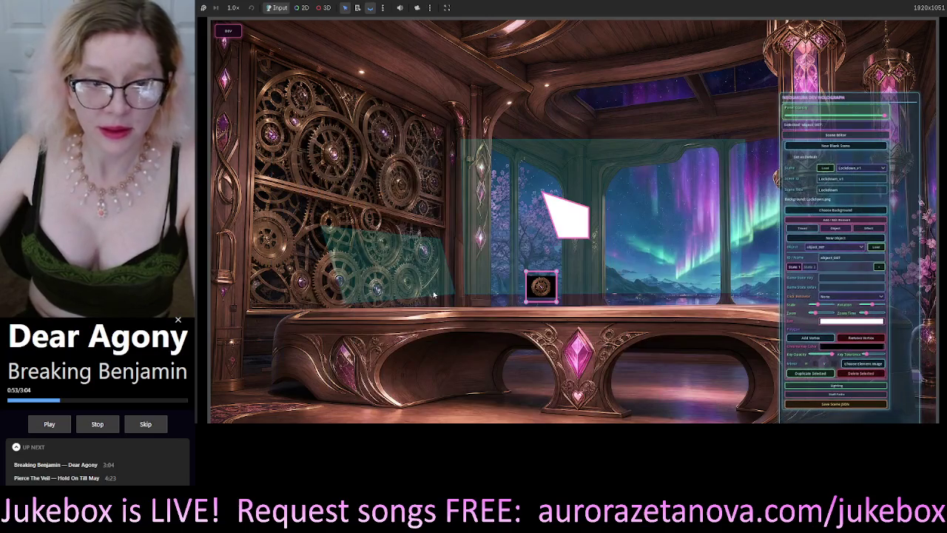
pyautogui.click(386, 275)
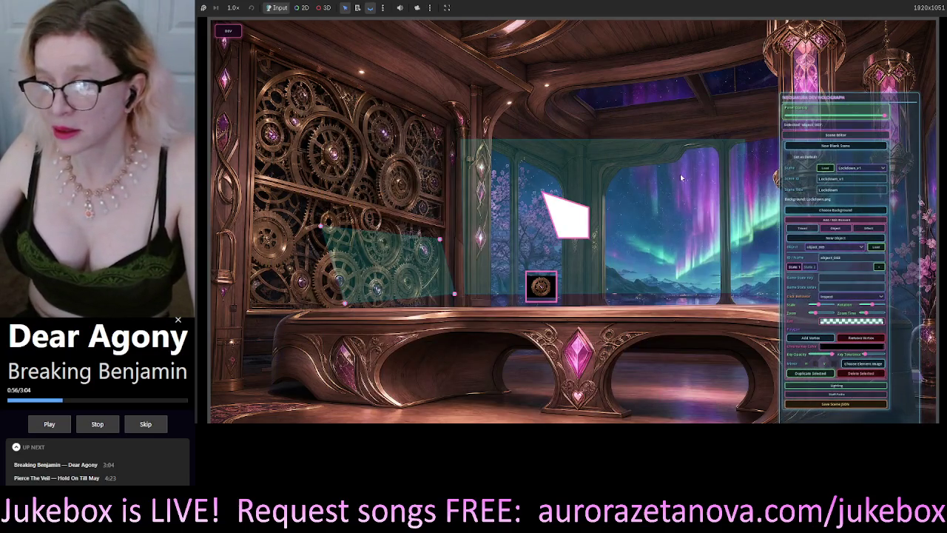
pyautogui.click(658, 192)
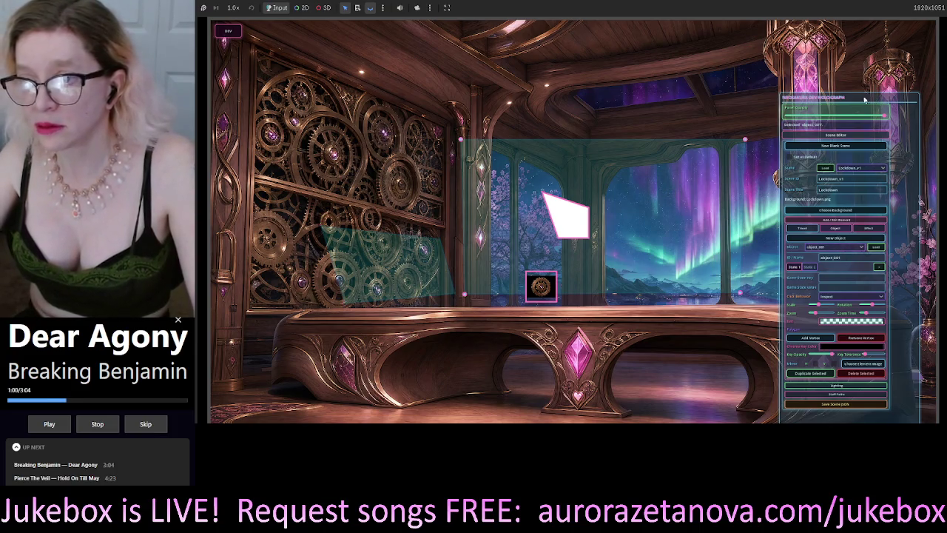
pyautogui.moveTo(878, 100); pyautogui.dragTo(676, 100)
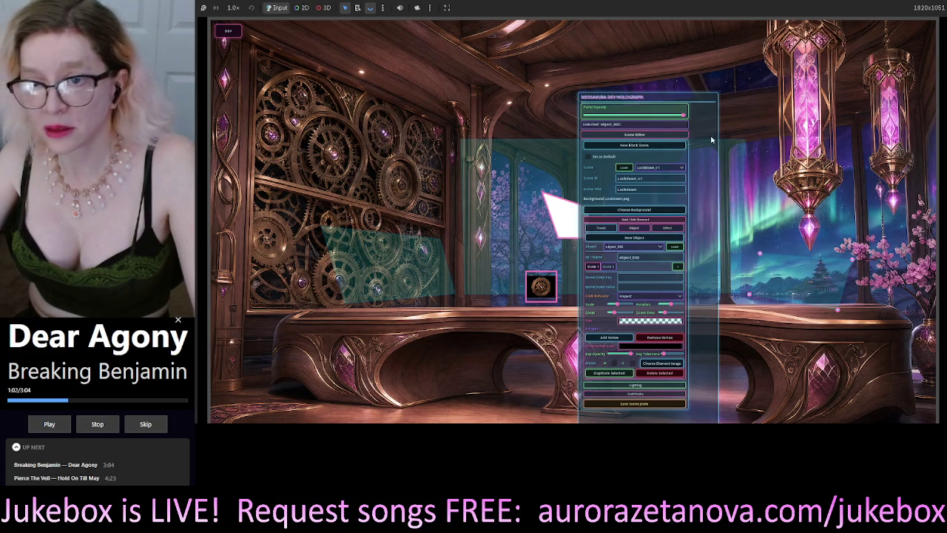
pyautogui.moveTo(697, 104); pyautogui.dragTo(869, 94)
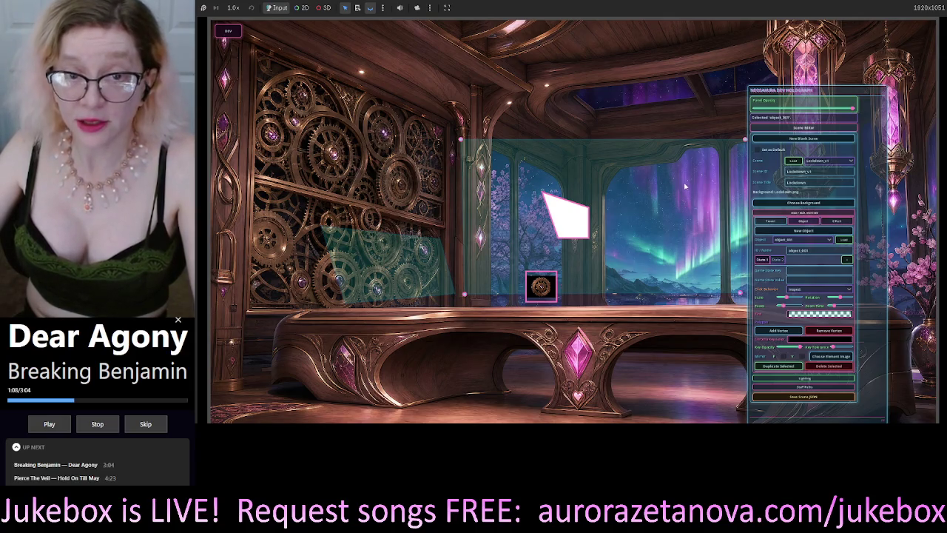
# Click through the medallion and teal window, ending with the white node_007 polygon selected
pyautogui.click(565, 215)
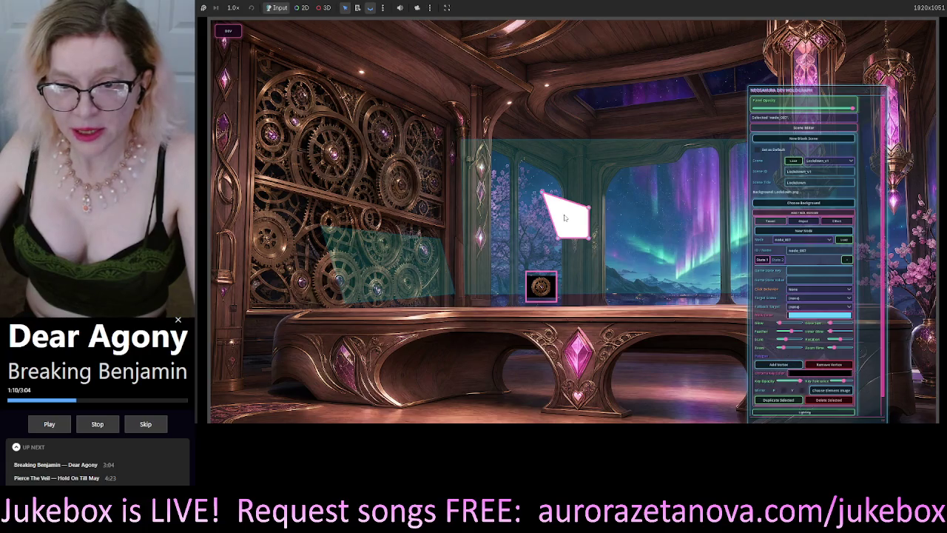
pyautogui.click(542, 295)
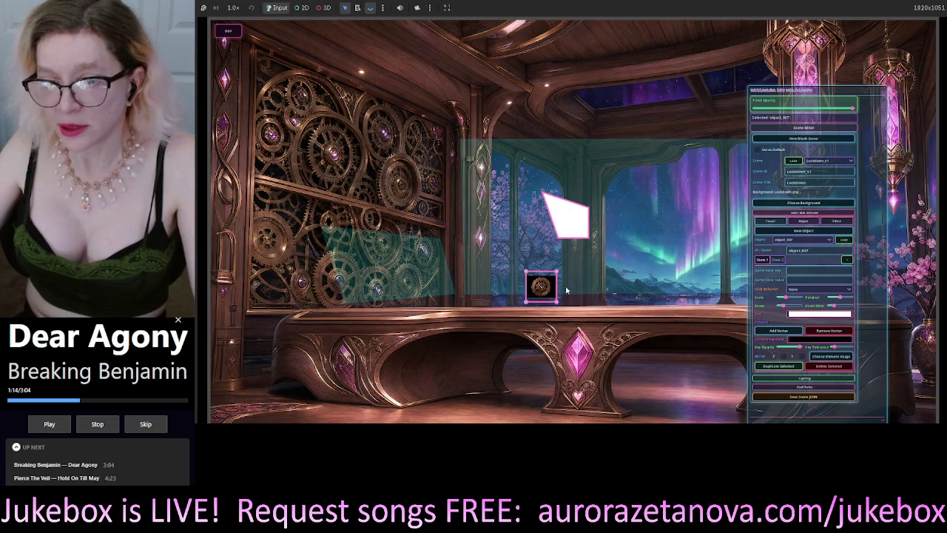
pyautogui.click(647, 269)
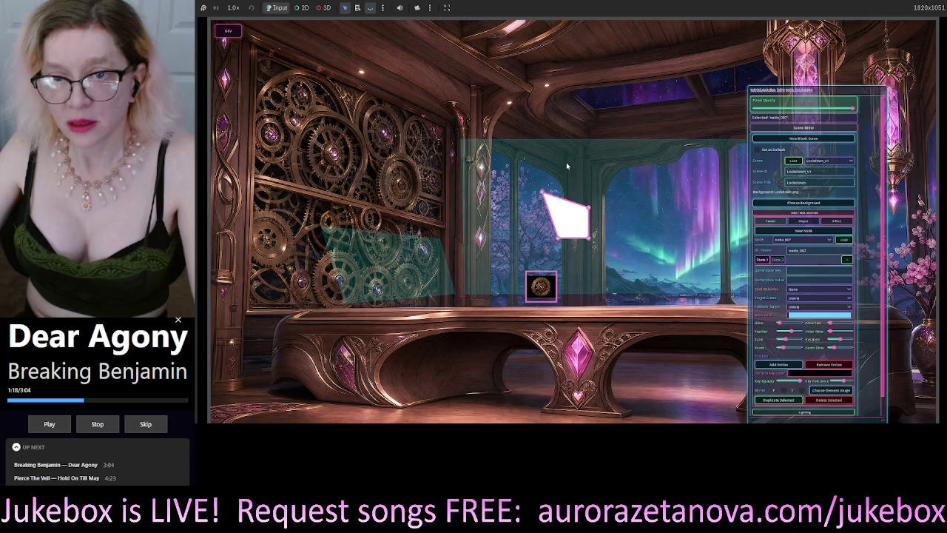
pyautogui.click(567, 166)
pyautogui.click(568, 222)
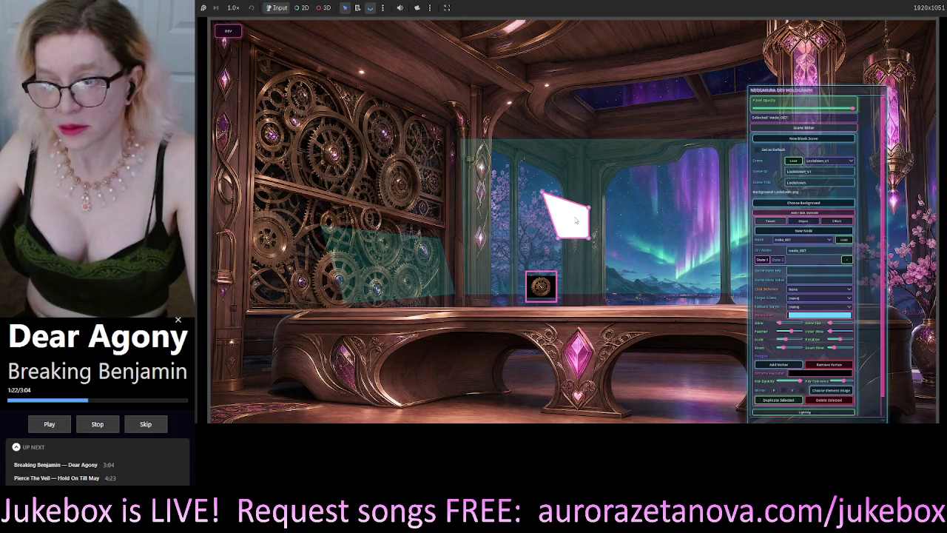
# Drag node_007's vertices to the upper left, forming a large rectangle over the top of the gear wall
pyautogui.moveTo(543, 194)
pyautogui.mouseDown()
pyautogui.moveTo(247, 240)
pyautogui.moveTo(266, 209)
pyautogui.moveTo(268, 99)
pyautogui.moveTo(258, 52)
pyautogui.mouseUp()
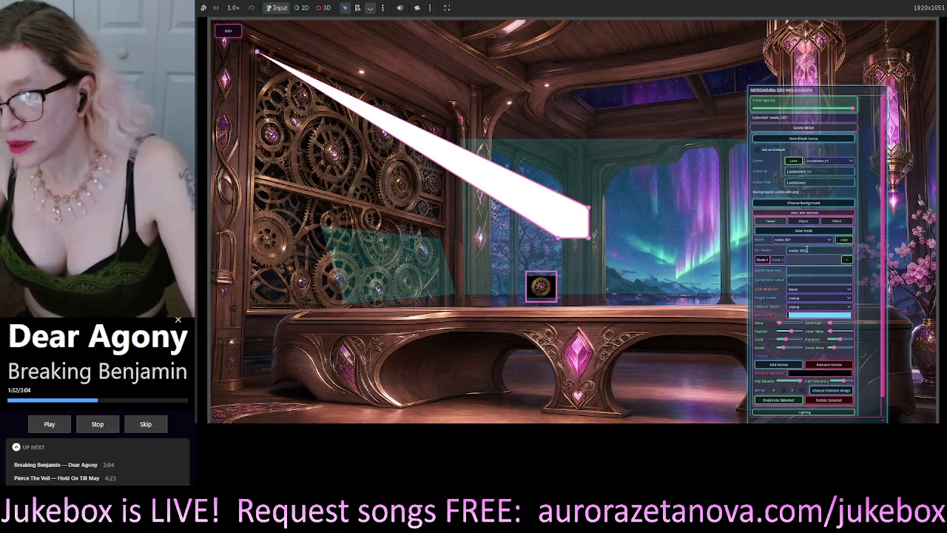
pyautogui.click(806, 223)
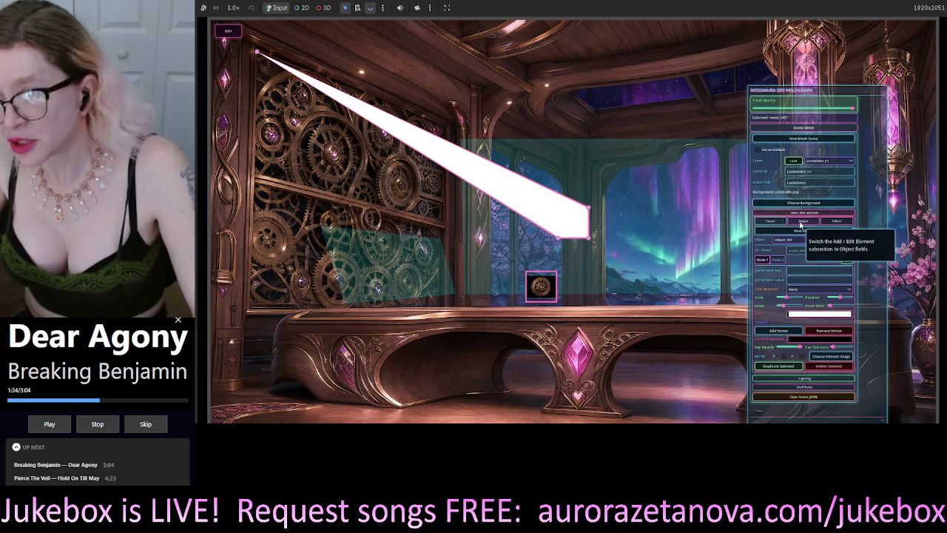
pyautogui.click(803, 230)
pyautogui.click(522, 219)
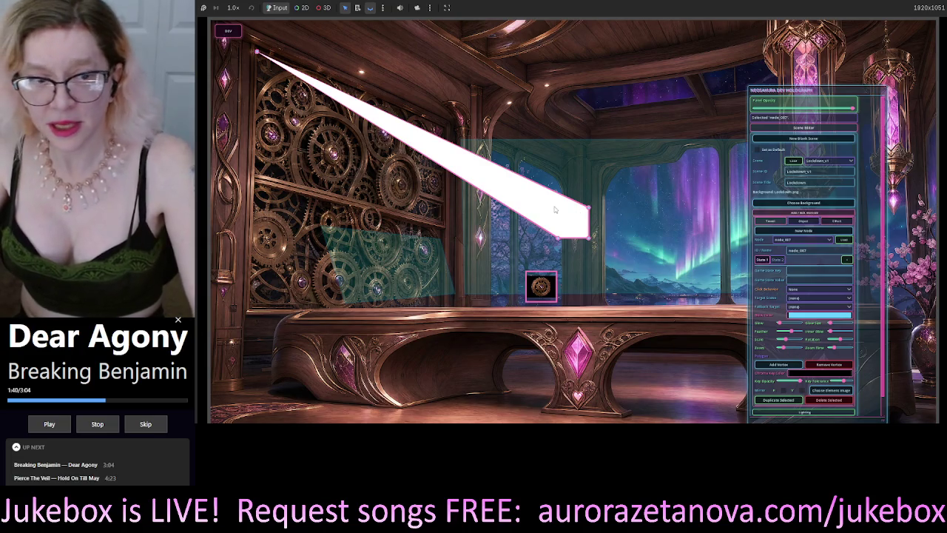
pyautogui.moveTo(556, 239)
pyautogui.mouseDown()
pyautogui.moveTo(258, 185)
pyautogui.moveTo(255, 177)
pyautogui.mouseUp()
pyautogui.moveTo(590, 239)
pyautogui.mouseDown()
pyautogui.moveTo(425, 219)
pyautogui.moveTo(446, 222)
pyautogui.mouseUp()
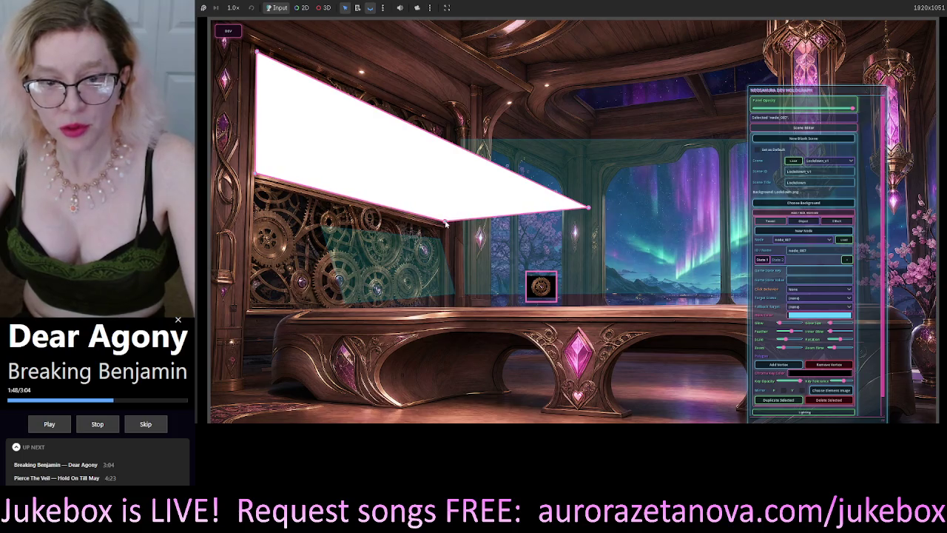
pyautogui.moveTo(589, 210)
pyautogui.mouseDown()
pyautogui.moveTo(433, 135)
pyautogui.moveTo(446, 128)
pyautogui.mouseUp()
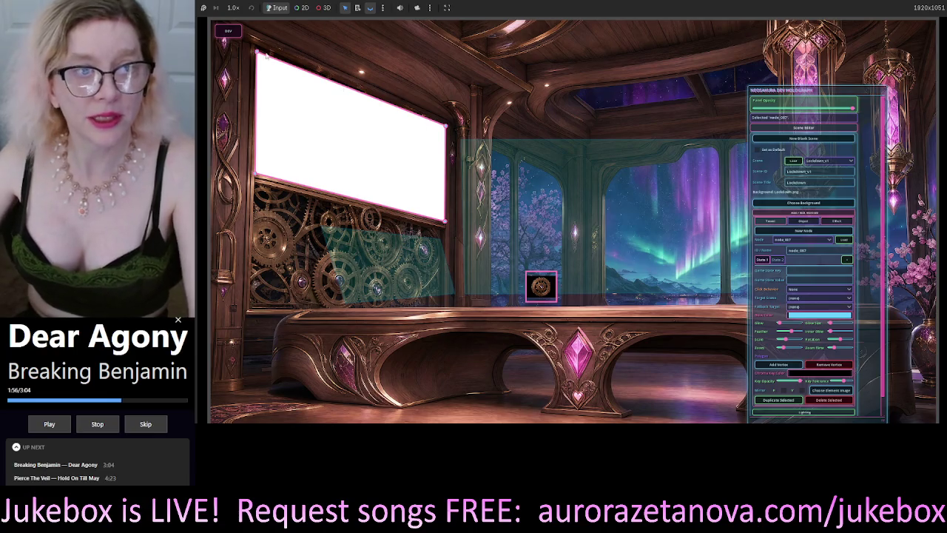
pyautogui.moveTo(257, 53)
pyautogui.mouseDown()
pyautogui.moveTo(256, 69)
pyautogui.moveTo(258, 53)
pyautogui.mouseUp()
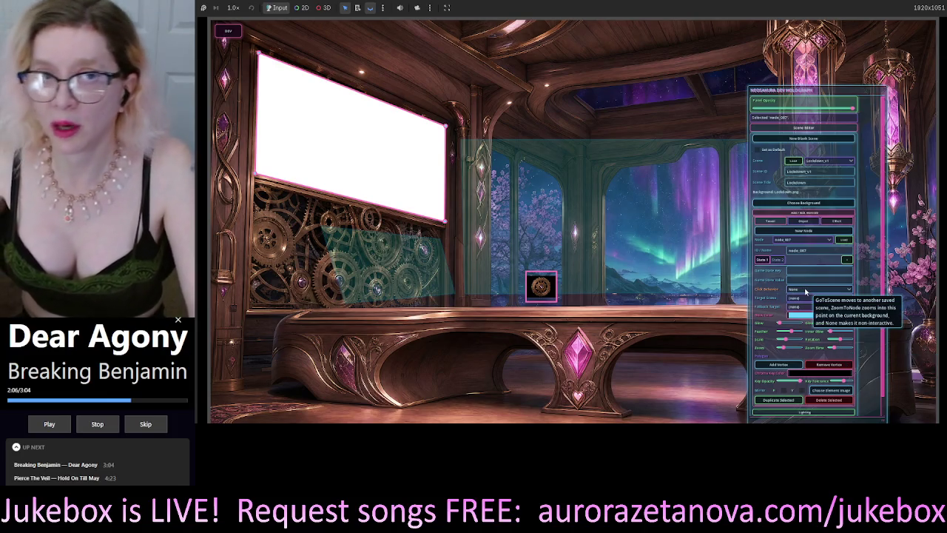
# Set node_007's click behaviour to go to scene Lockdown_2
pyautogui.click(806, 291)
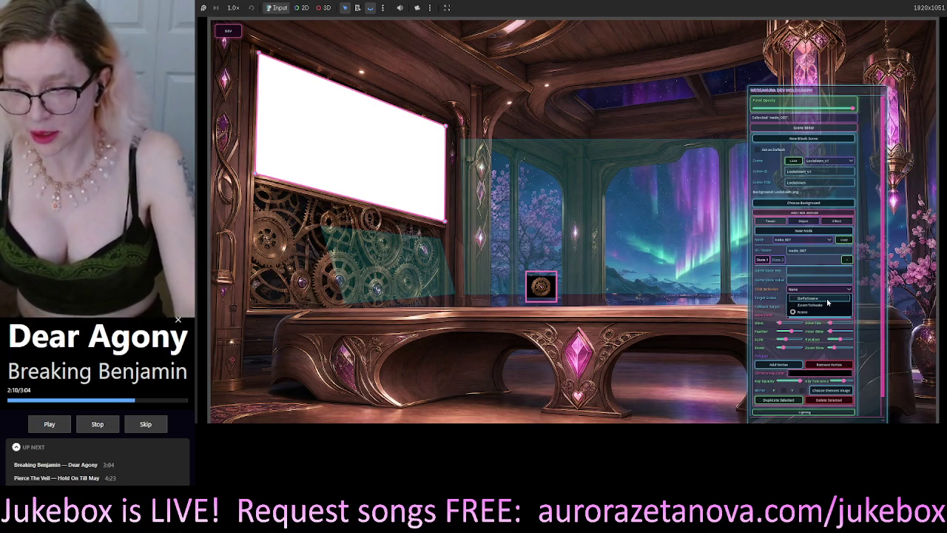
pyautogui.click(823, 298)
pyautogui.click(798, 298)
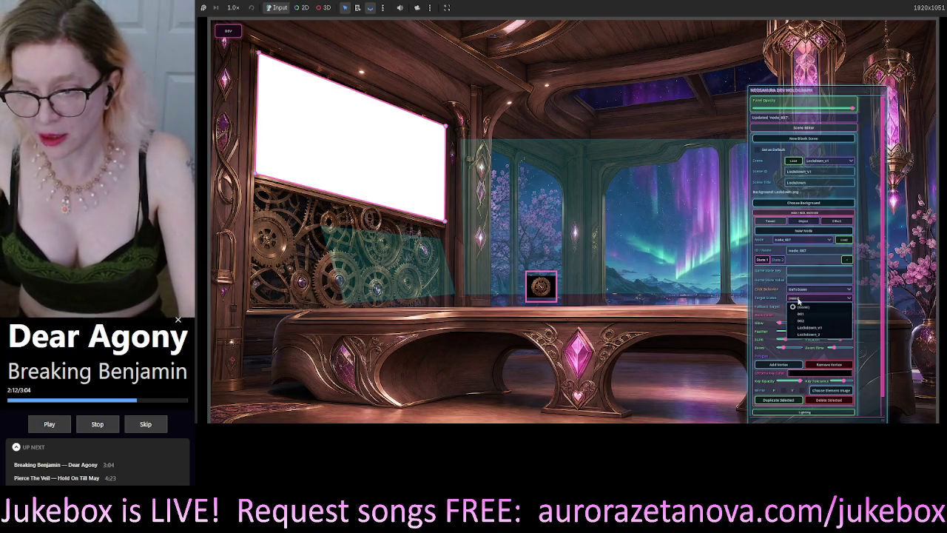
pyautogui.click(829, 335)
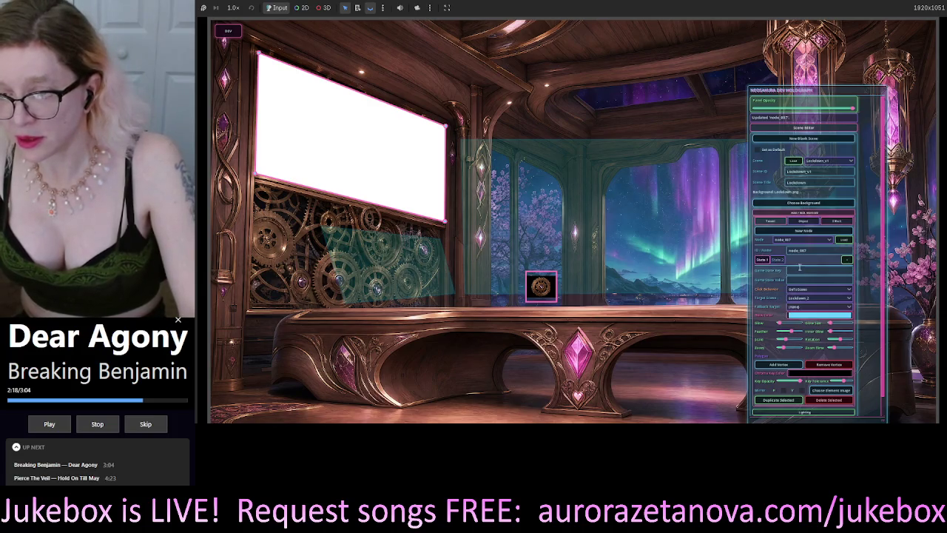
pyautogui.moveTo(815, 293)
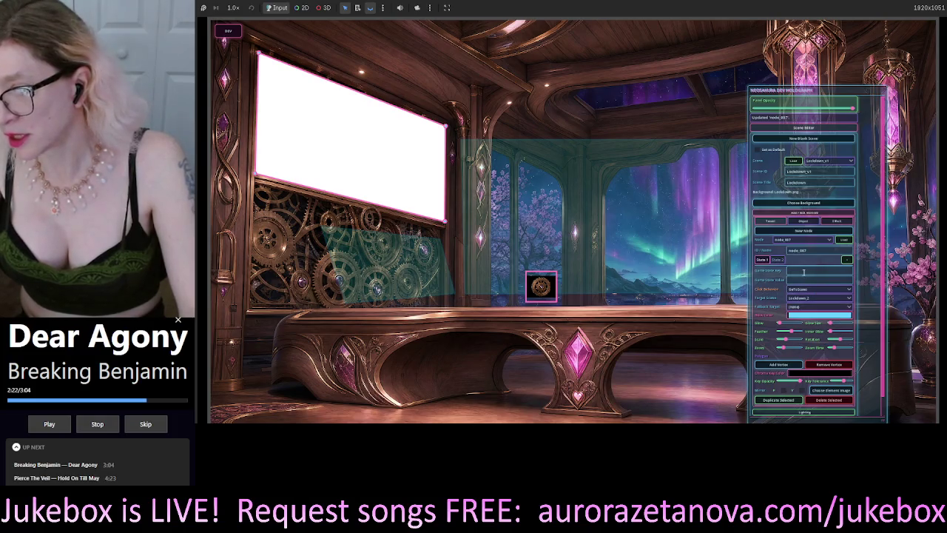
pyautogui.moveTo(807, 272)
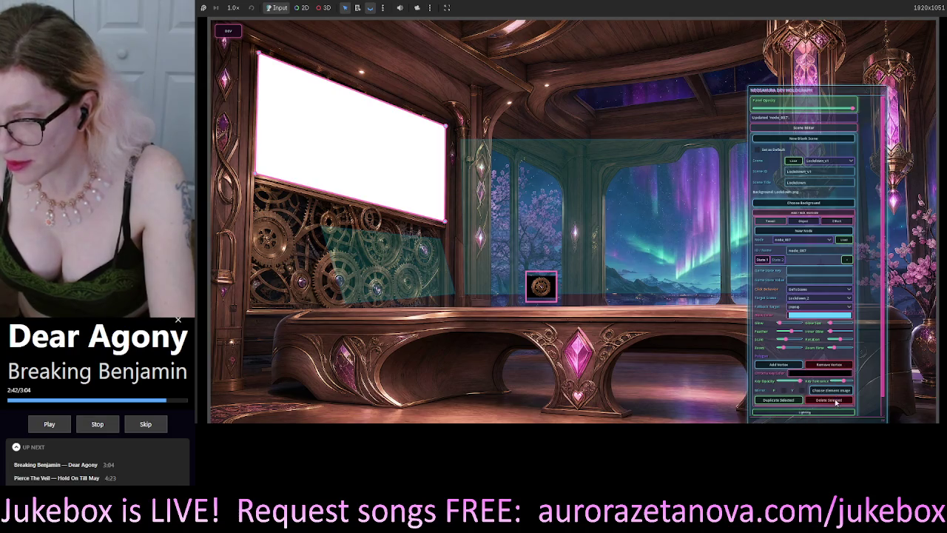
pyautogui.click(839, 391)
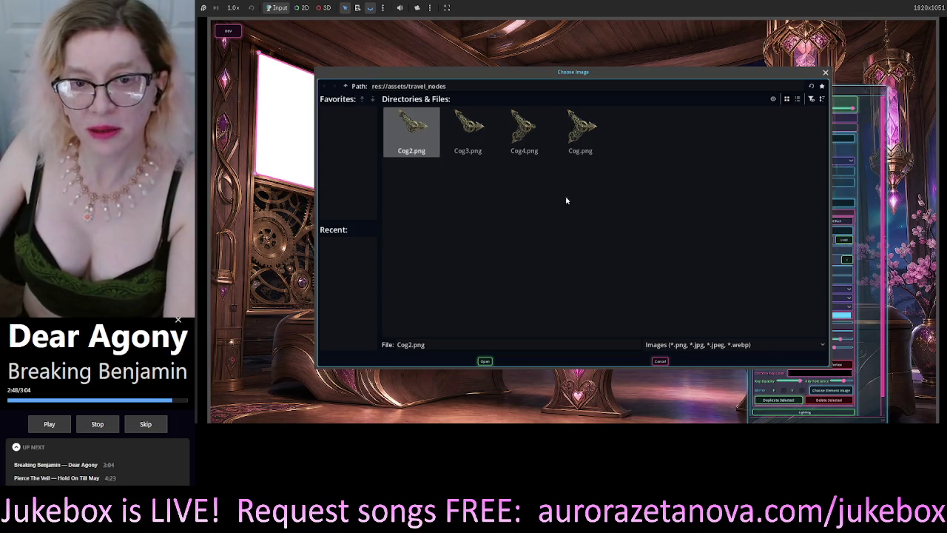
# Apply Neo_UI_Cog_01.png from res://assets/UI as node_007's texture, then reselect the node
pyautogui.click(345, 87)
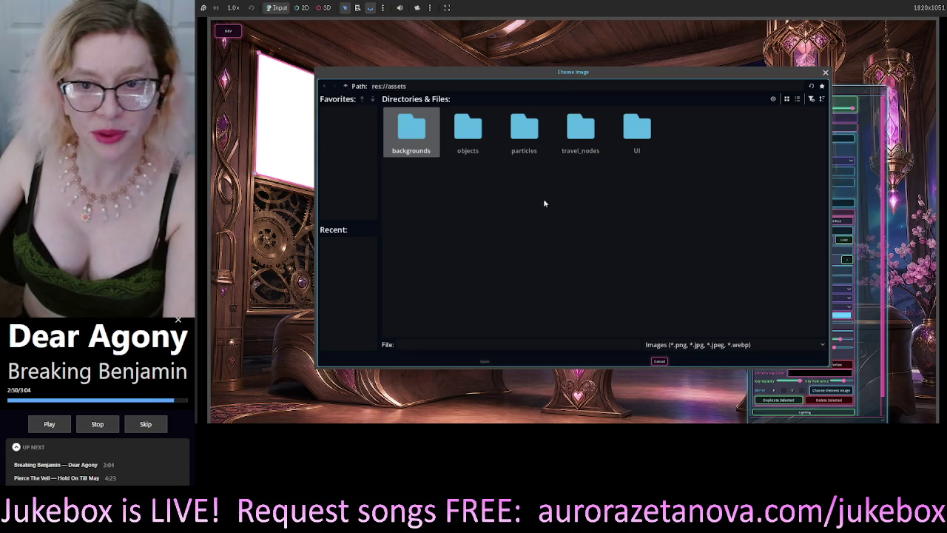
pyautogui.doubleClick(637, 127)
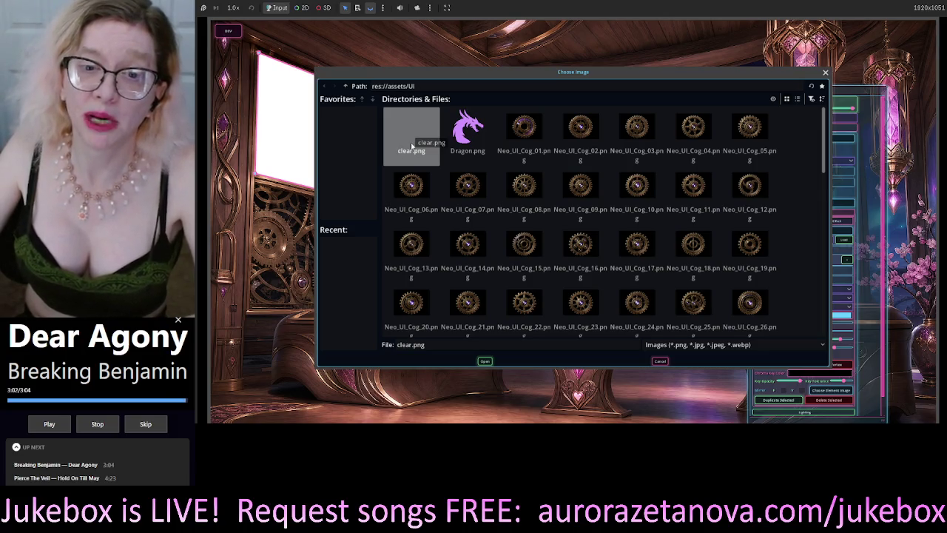
pyautogui.click(526, 133)
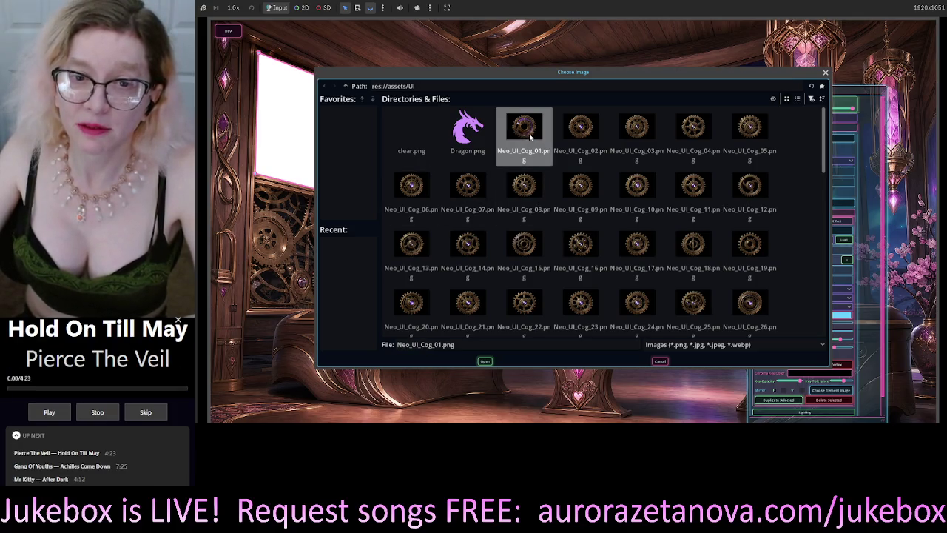
pyautogui.doubleClick(527, 133)
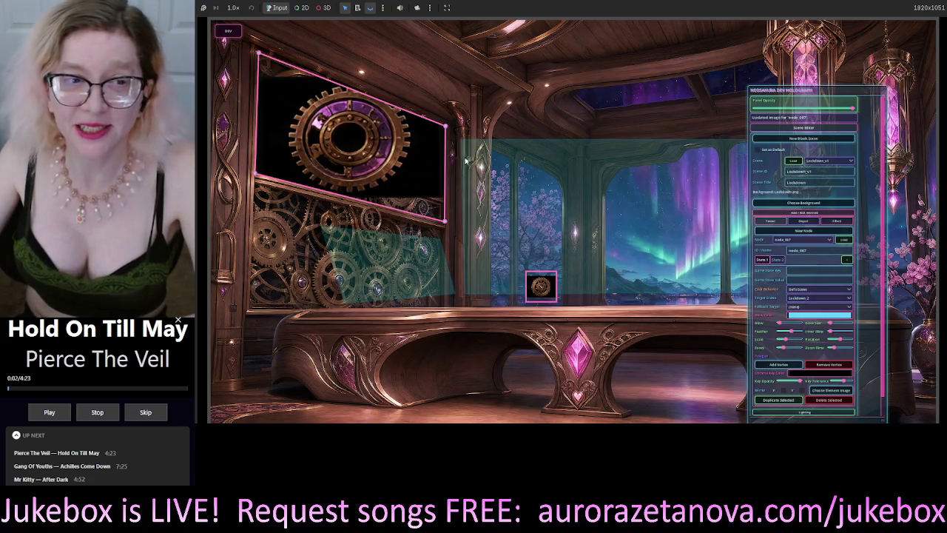
pyautogui.click(432, 150)
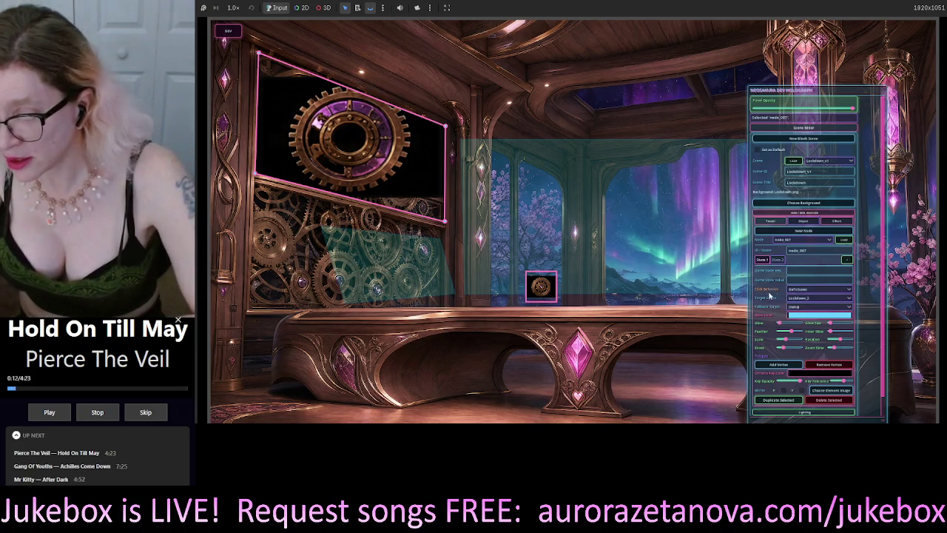
# Enlarge node_007 and tilt it across the upper-left wall with the Scale and Rotation sliders
pyautogui.scroll(-1, 776, 313)
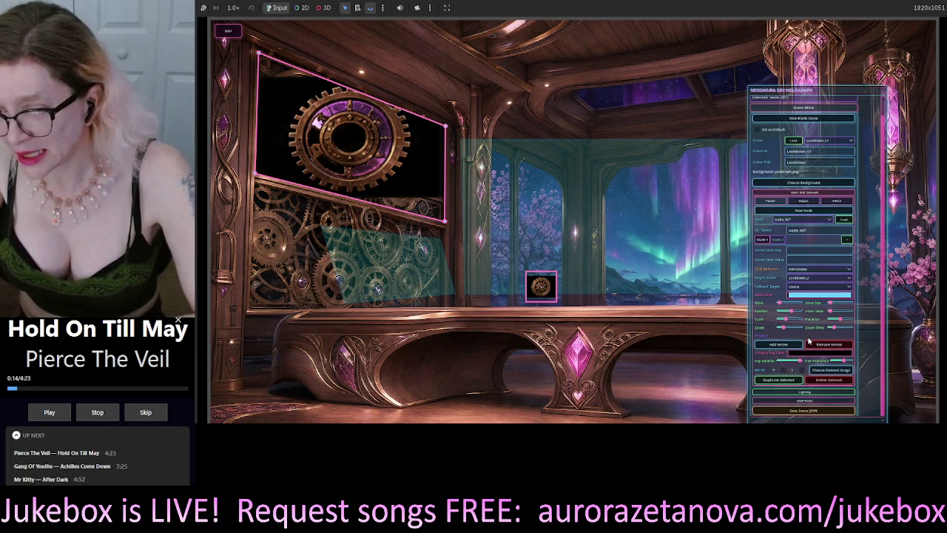
pyautogui.moveTo(784, 321); pyautogui.dragTo(784, 329)
pyautogui.moveTo(840, 320); pyautogui.dragTo(840, 330)
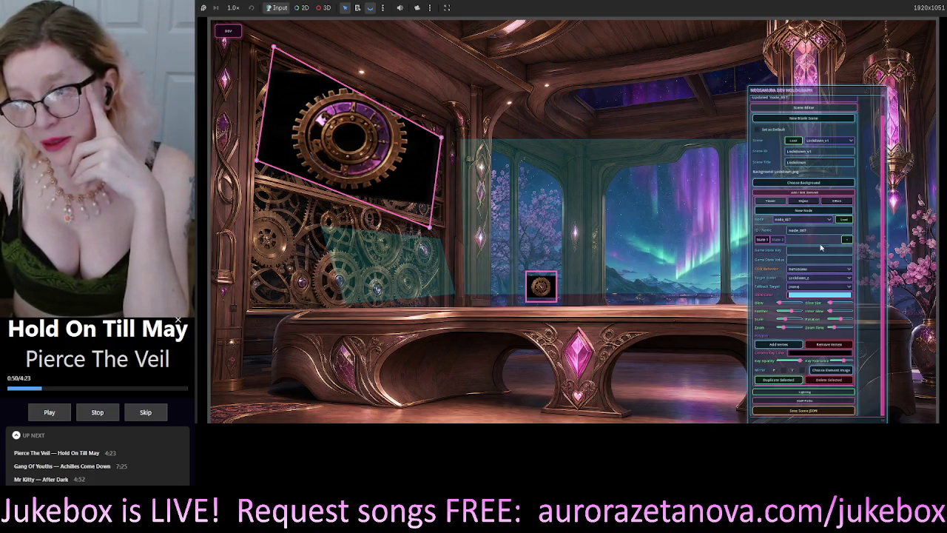
pyautogui.moveTo(804, 246)
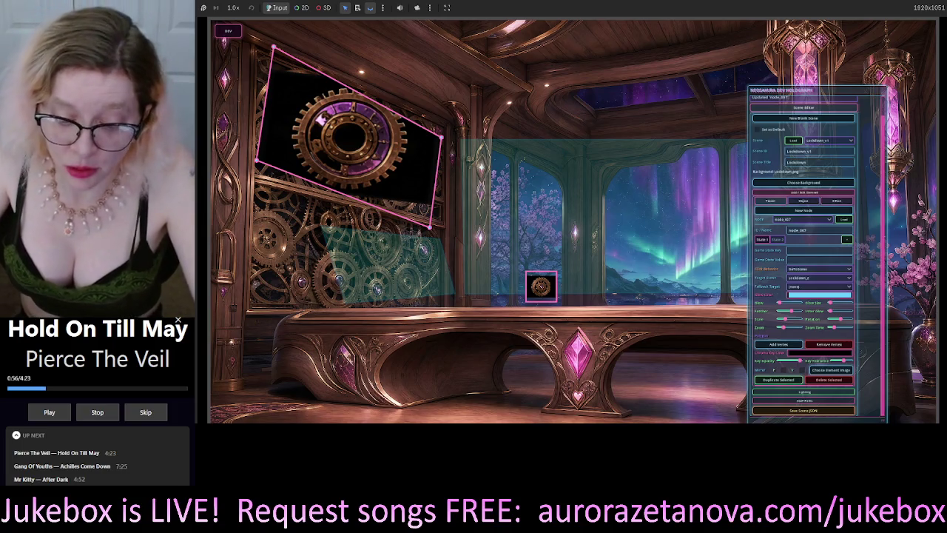
pyautogui.hotkey('alt', 'Tab')
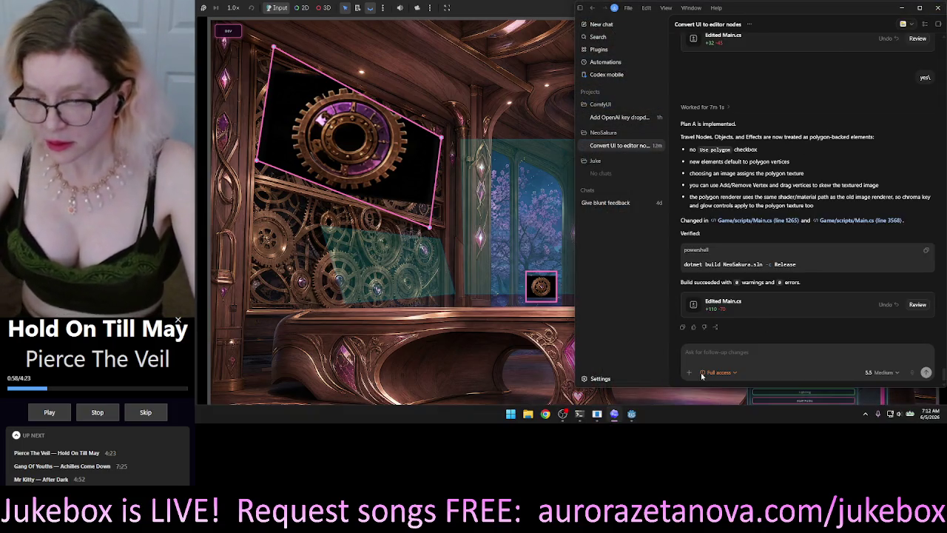
# Reselect node_007 and set its rotation back to zero so the gear sits level
pyautogui.click(326, 122)
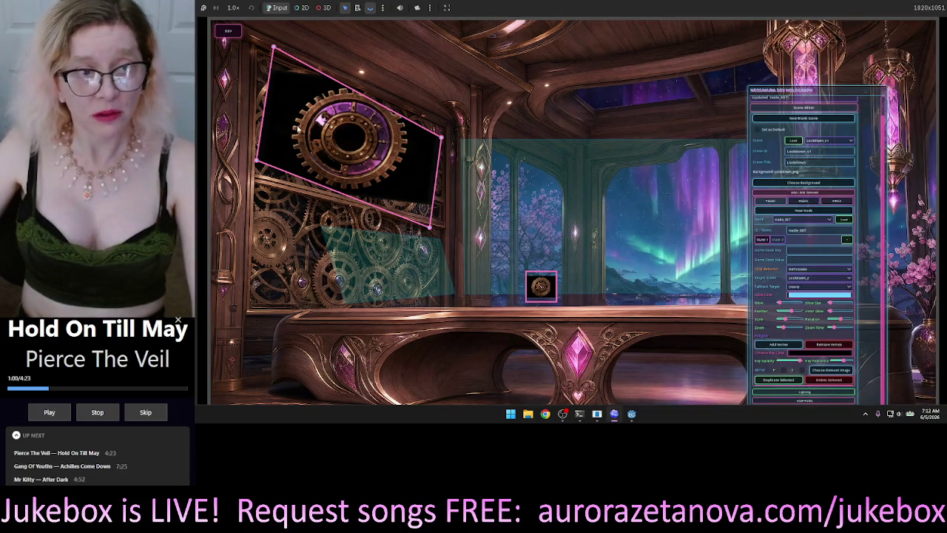
pyautogui.click(326, 139)
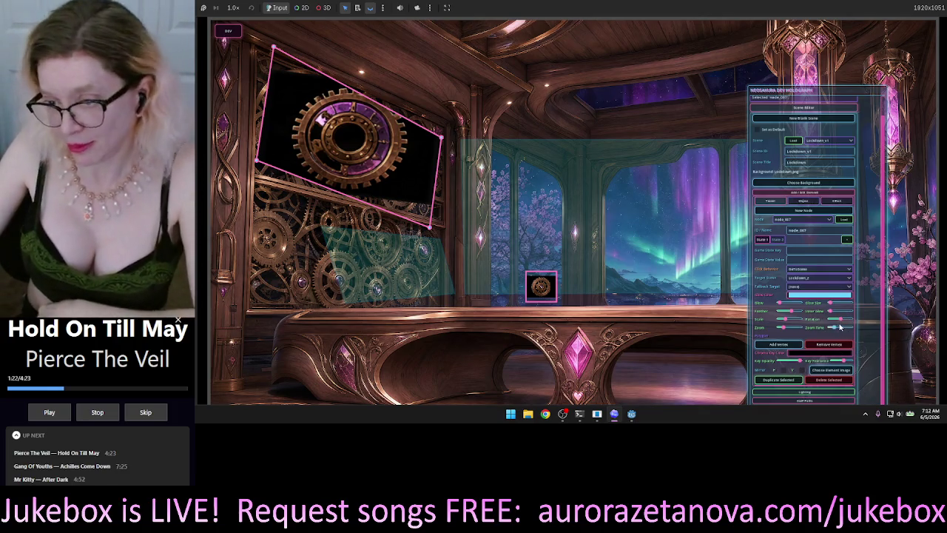
pyautogui.moveTo(839, 323); pyautogui.dragTo(840, 324)
pyautogui.click(439, 90)
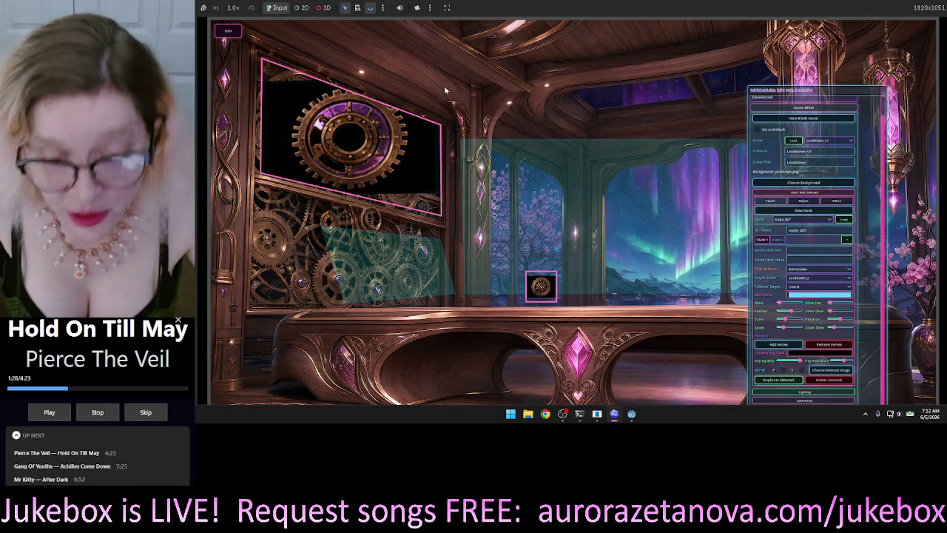
pyautogui.press('super+shift+s')
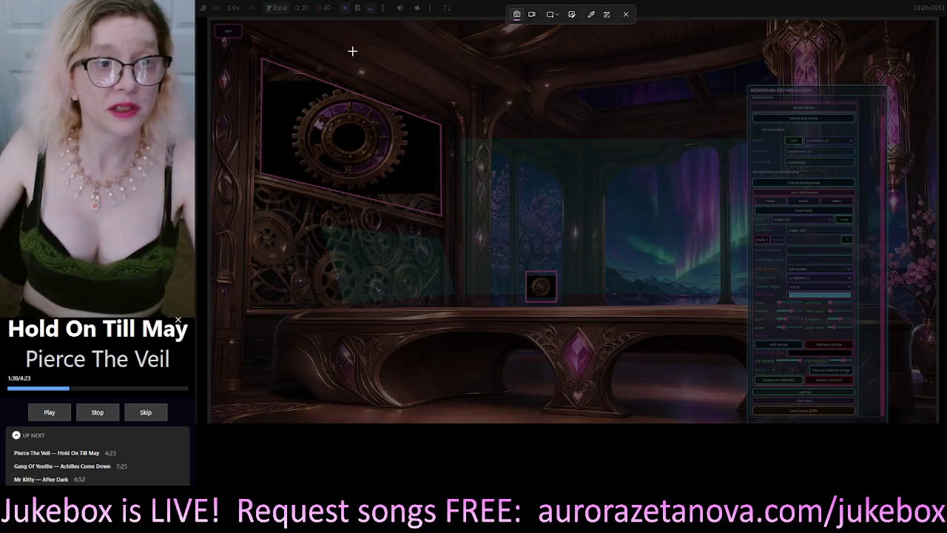
# Capture the area around the gear frame and paste it into Codex's follow-up box
pyautogui.moveTo(257, 53)
pyautogui.mouseDown()
pyautogui.moveTo(275, 114)
pyautogui.moveTo(374, 215)
pyautogui.moveTo(442, 237)
pyautogui.mouseUp()
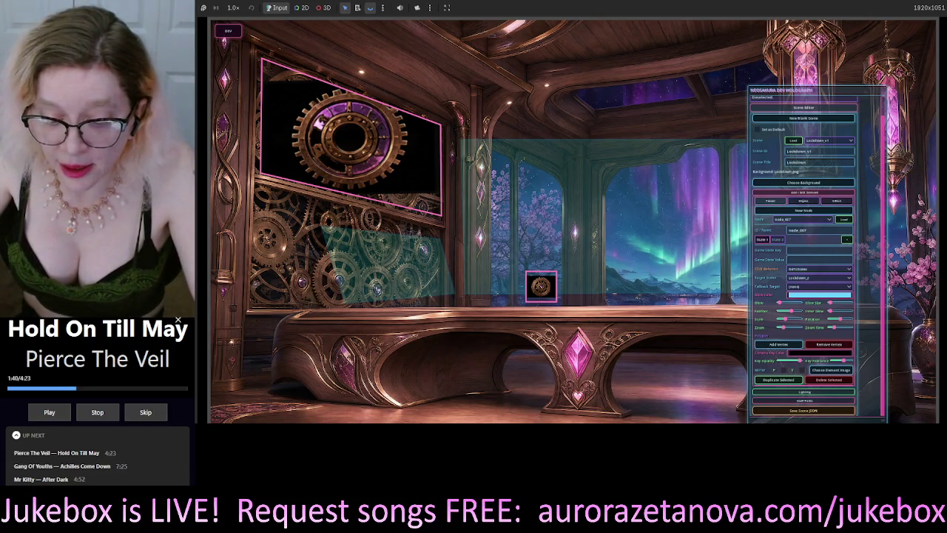
pyautogui.hotkey('alt', 'Tab')
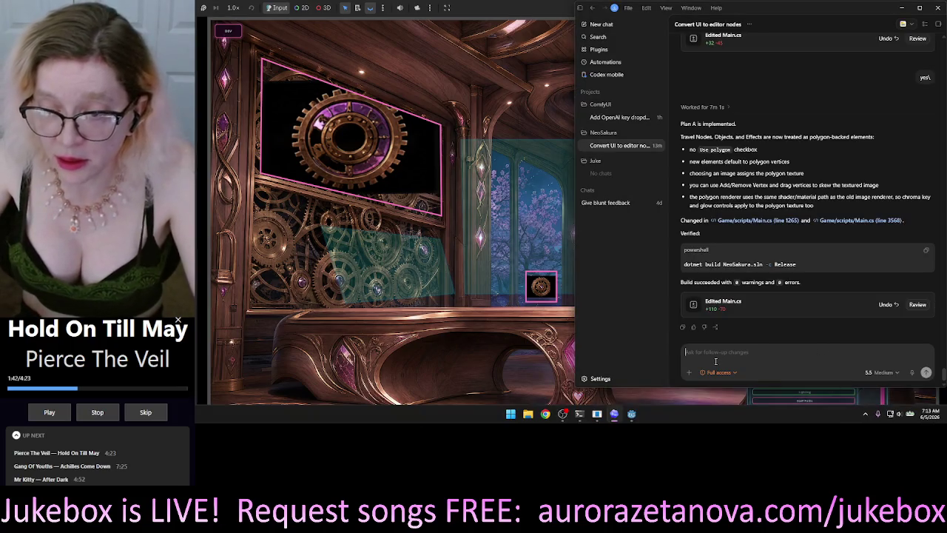
pyautogui.hotkey('ctrl', 'v')
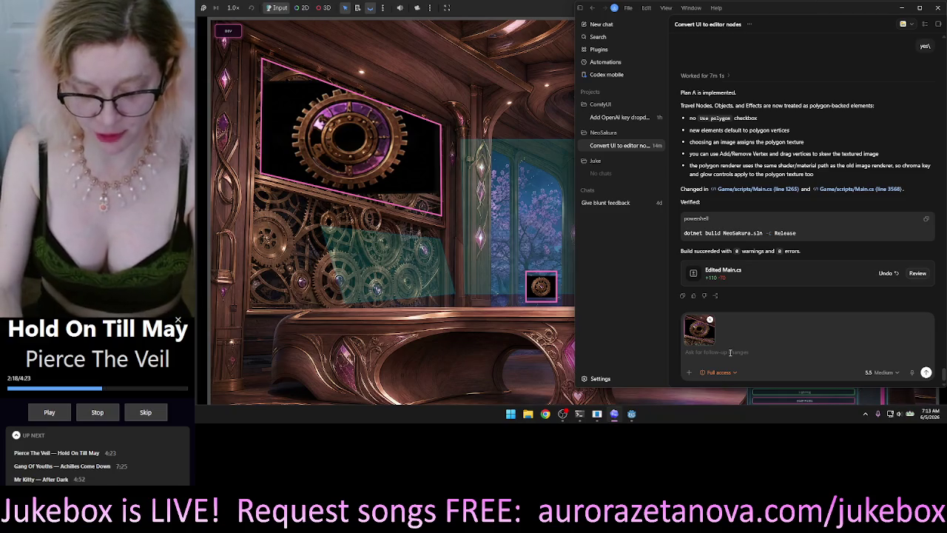
# Dictate why the cog texture's corners miss the polygon, replace 'quote unquote,' with a quote mark, and send
pyautogui.click(912, 373)
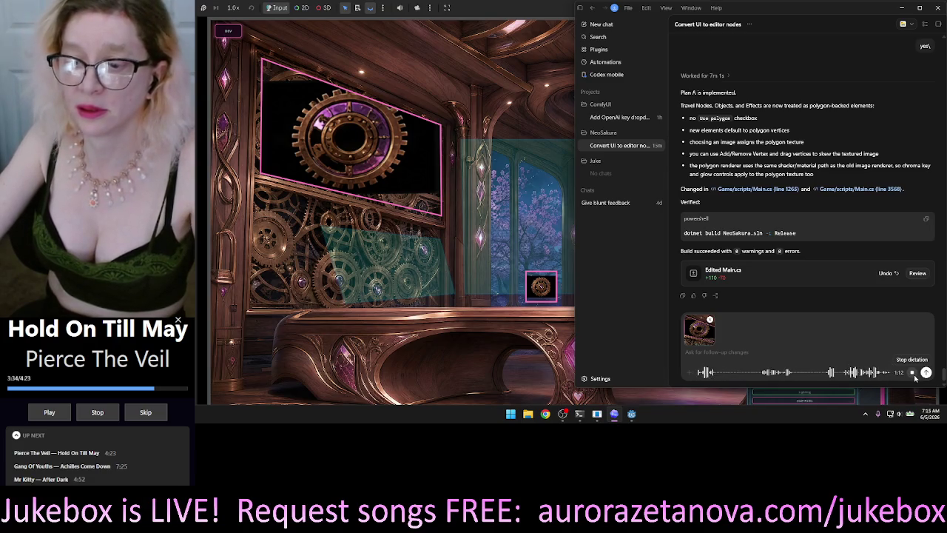
pyautogui.click(912, 372)
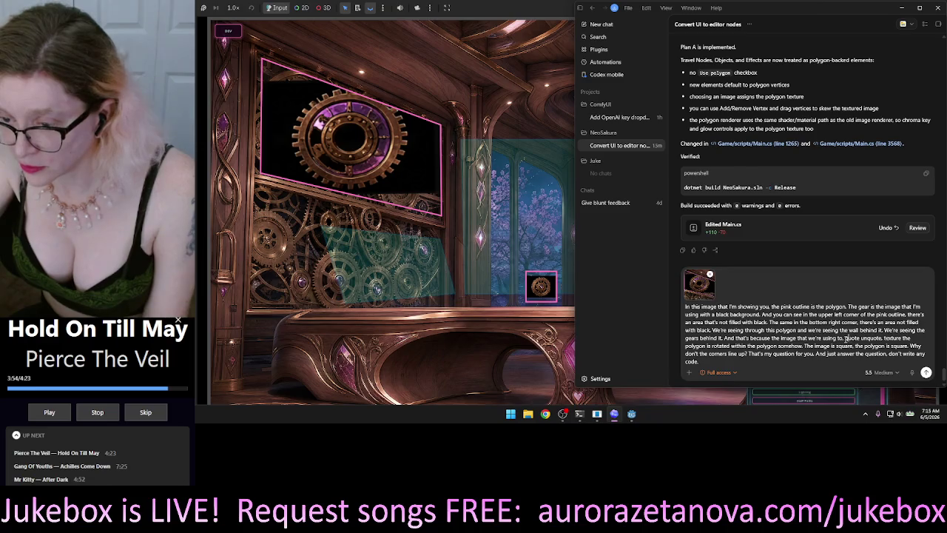
pyautogui.moveTo(845, 338); pyautogui.dragTo(884, 338)
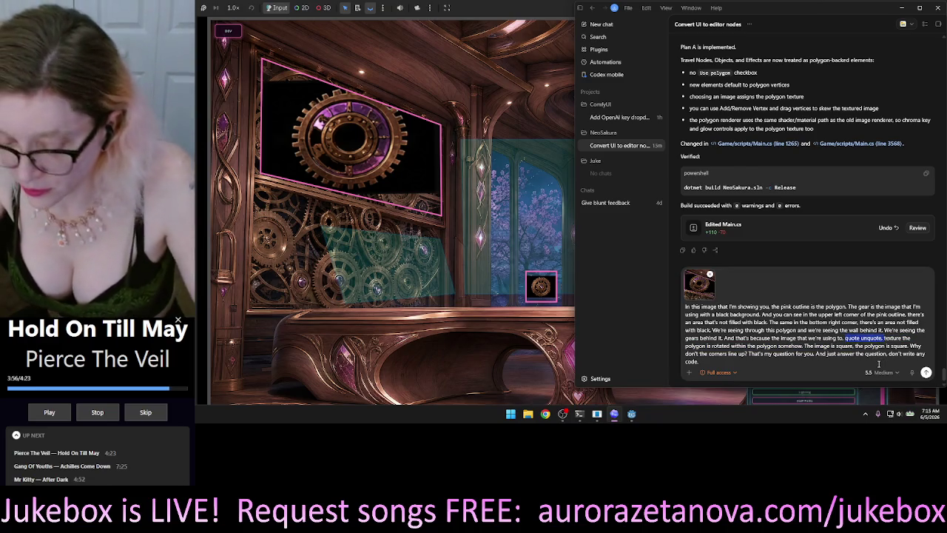
pyautogui.write('"')
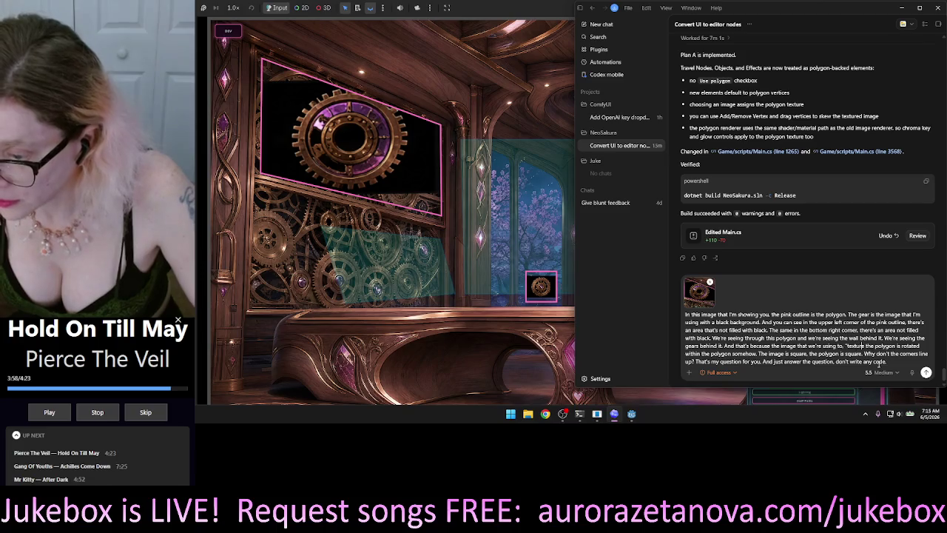
pyautogui.write('"')
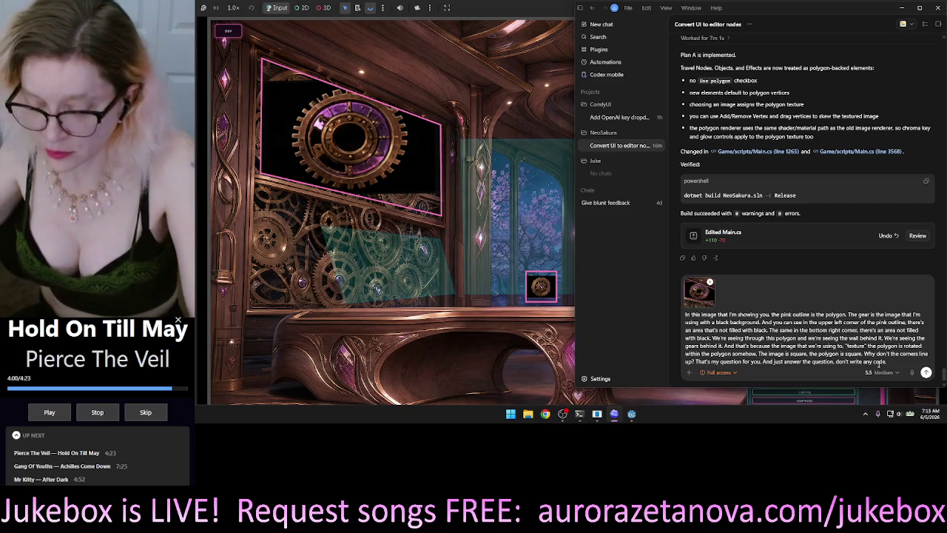
pyautogui.press('Return')
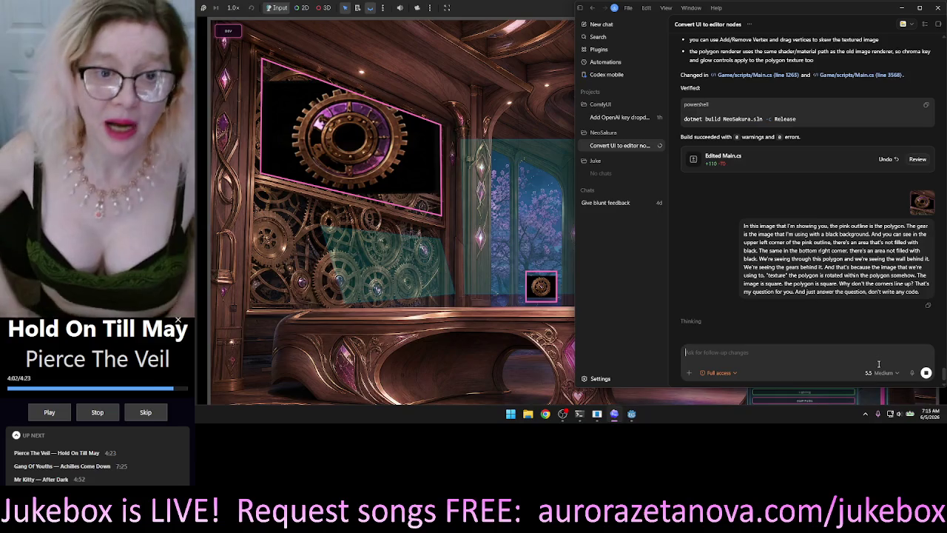
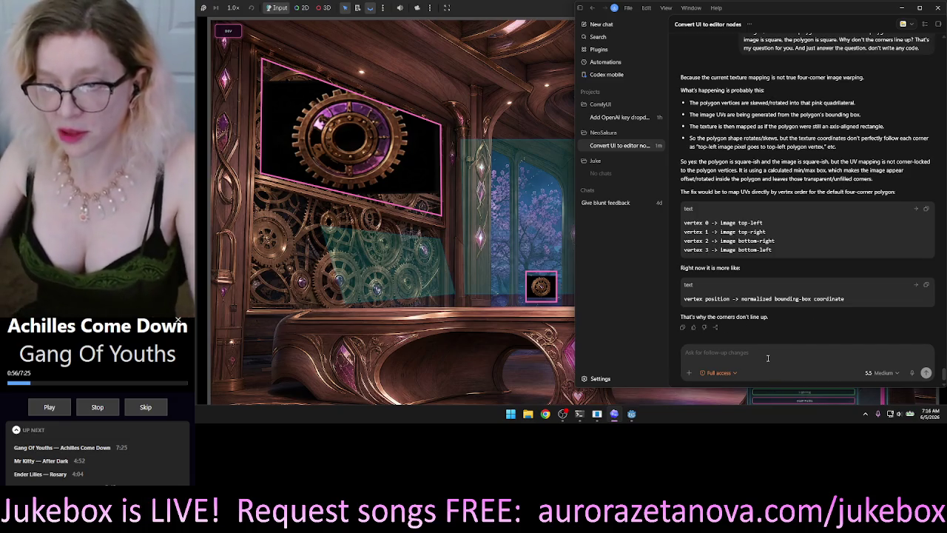
# Dictate and send a Codex question on making the gear image work with chroma key and a many-vertex polygon
pyautogui.write('pl')
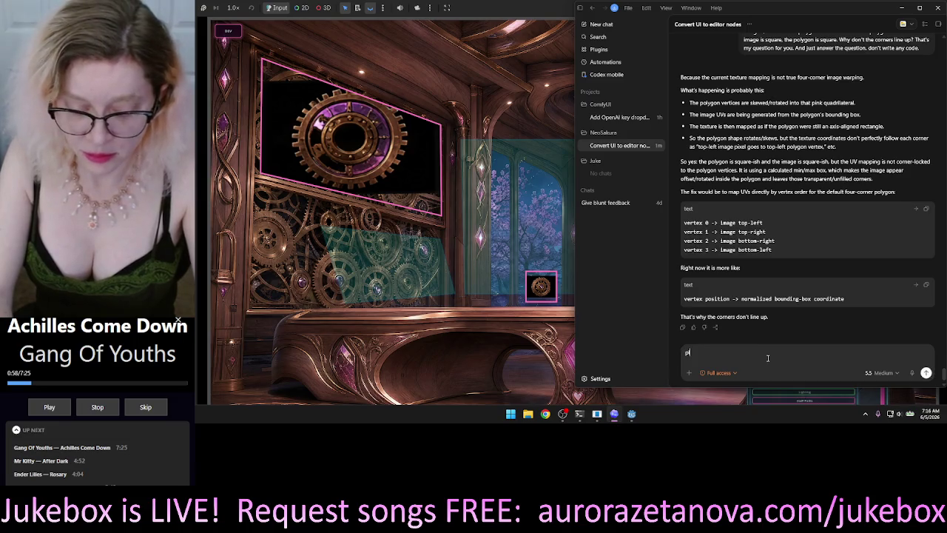
pyautogui.write('ease fix?')
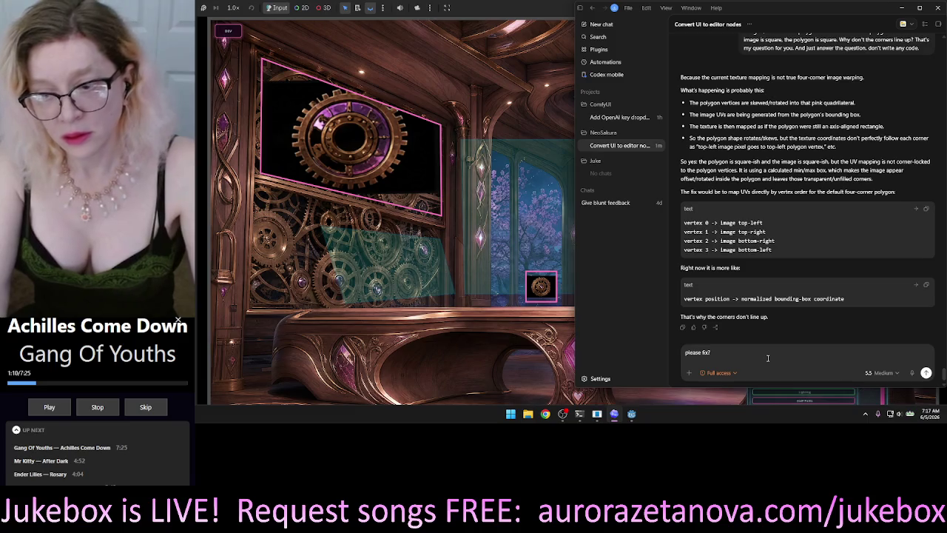
pyautogui.press('Return')
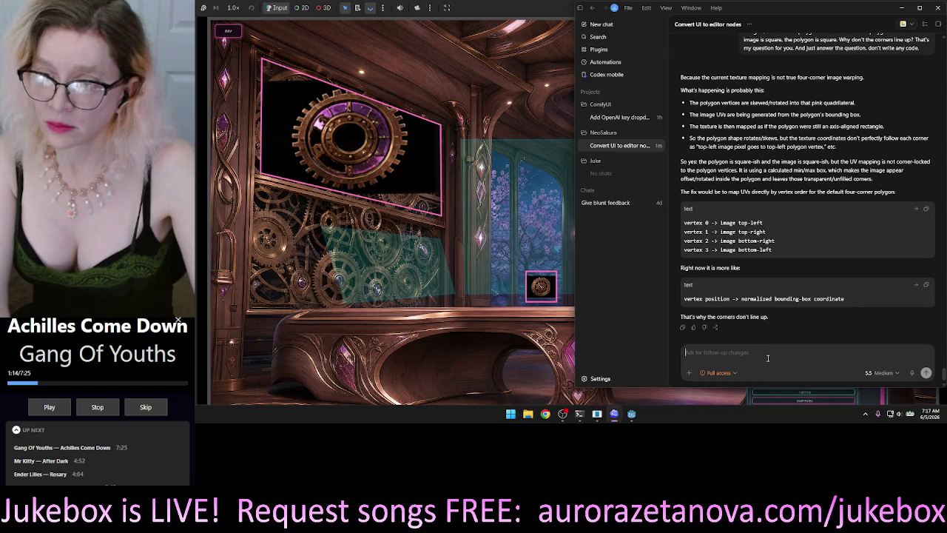
pyautogui.press('super+h')
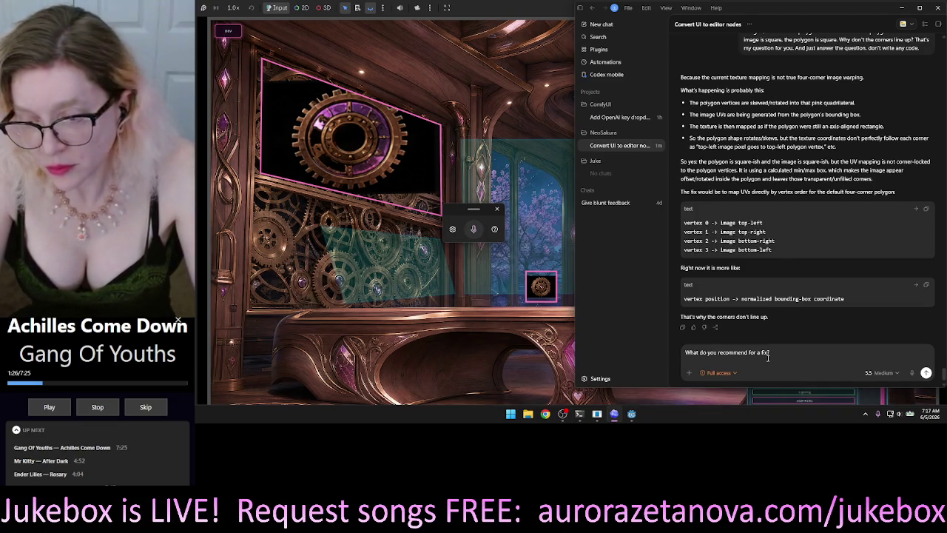
pyautogui.press('super+h')
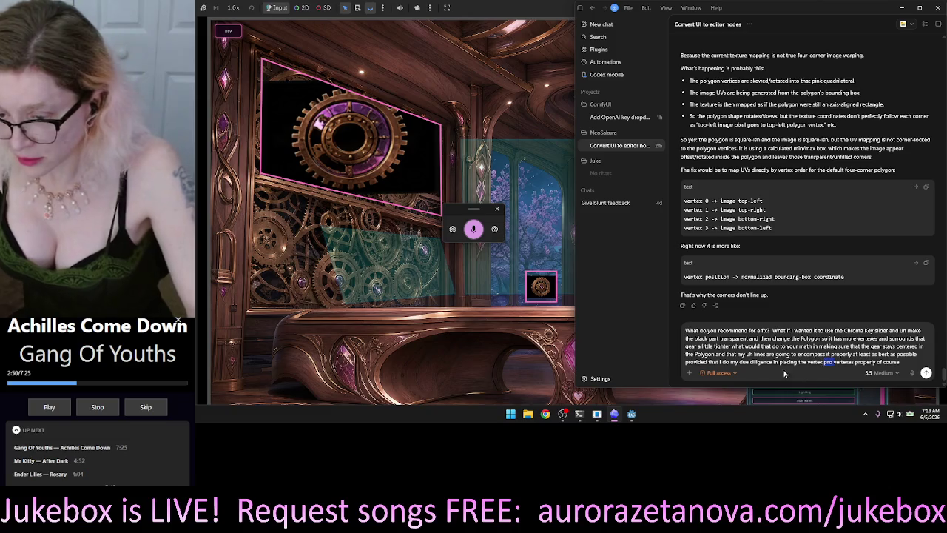
pyautogui.press('BackSpace')
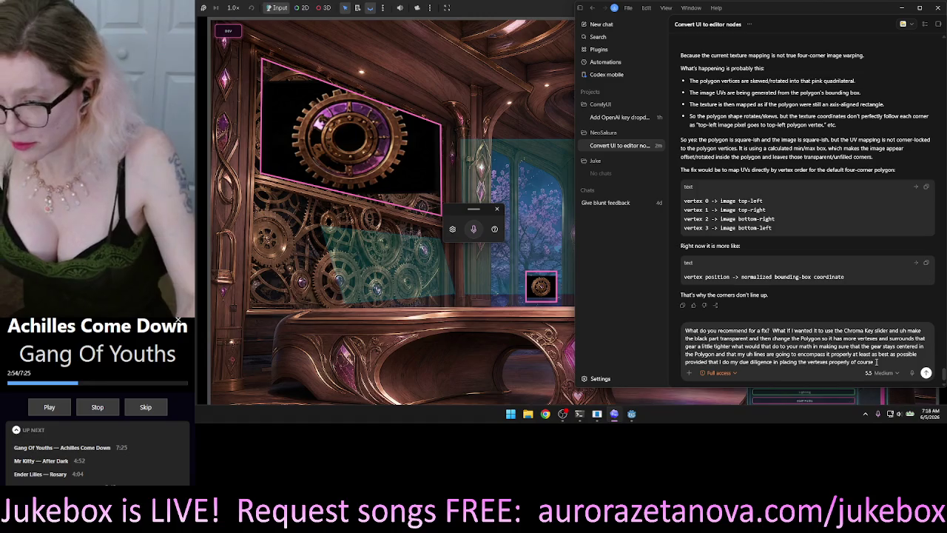
pyautogui.press('Return')
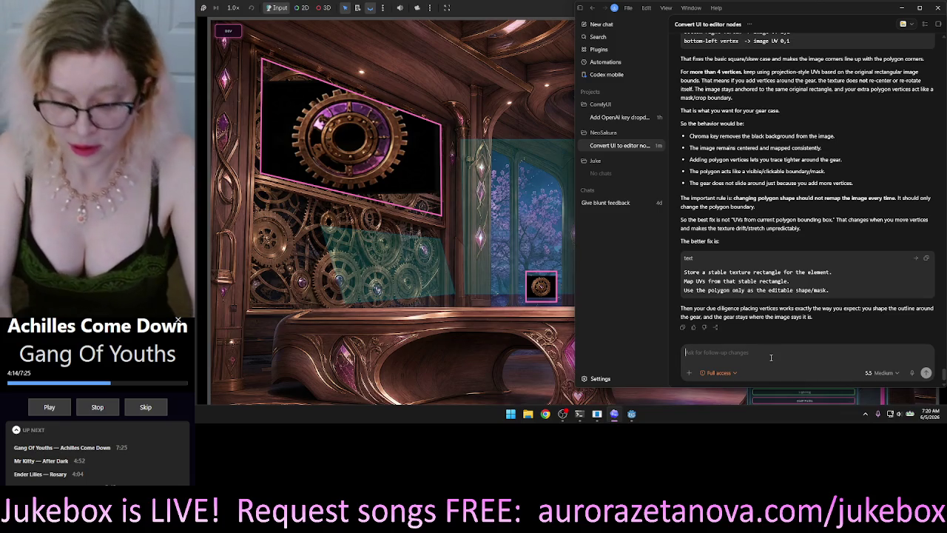
# Type 'implement' into the Codex follow-up box
pyautogui.write('implement')
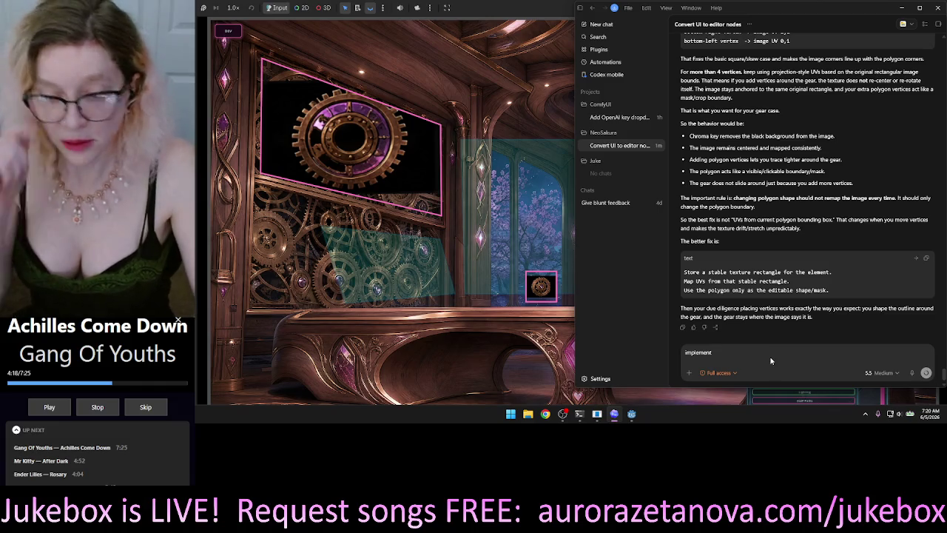
# Send the 'implement' request so Codex applies the stable texture-rectangle fix
pyautogui.press('Return')
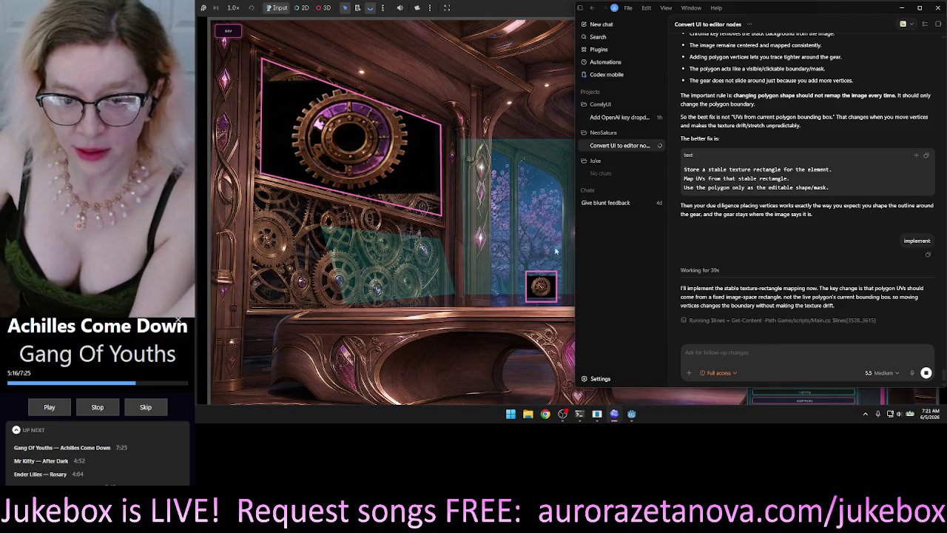
# In the running game, drag the gear's corner vertices to flatten it into a thin shape on the desk
pyautogui.click(514, 13)
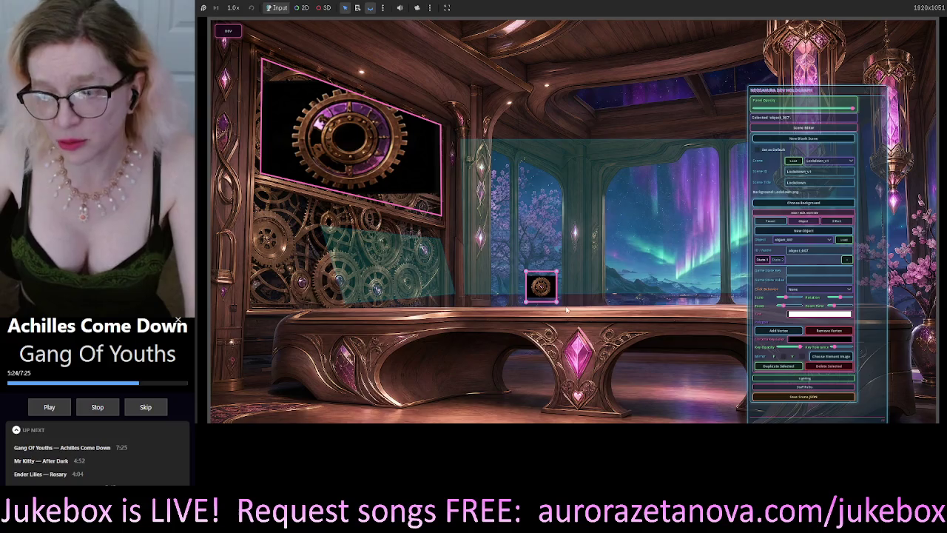
pyautogui.moveTo(527, 302)
pyautogui.mouseDown()
pyautogui.moveTo(507, 304)
pyautogui.moveTo(540, 305)
pyautogui.mouseUp()
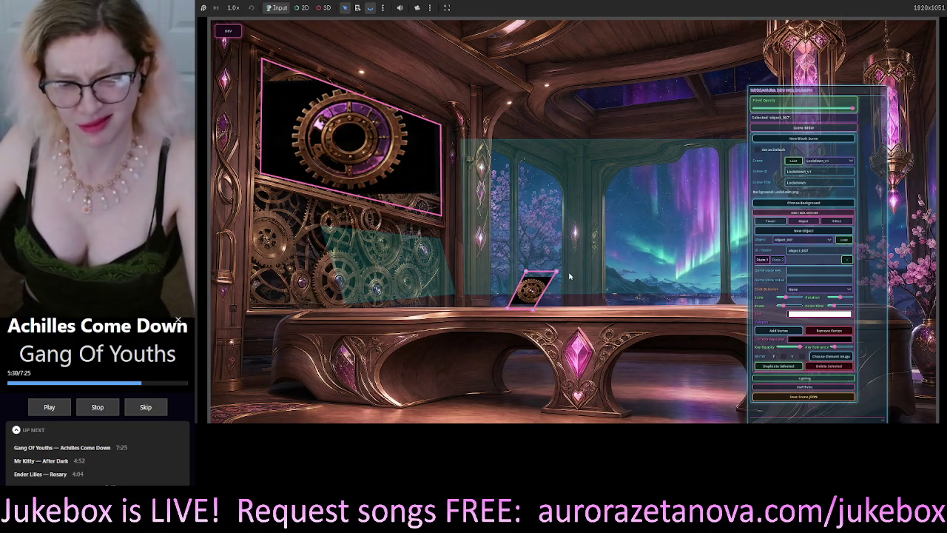
pyautogui.moveTo(556, 273)
pyautogui.mouseDown()
pyautogui.moveTo(527, 272)
pyautogui.moveTo(522, 301)
pyautogui.moveTo(548, 299)
pyautogui.mouseUp()
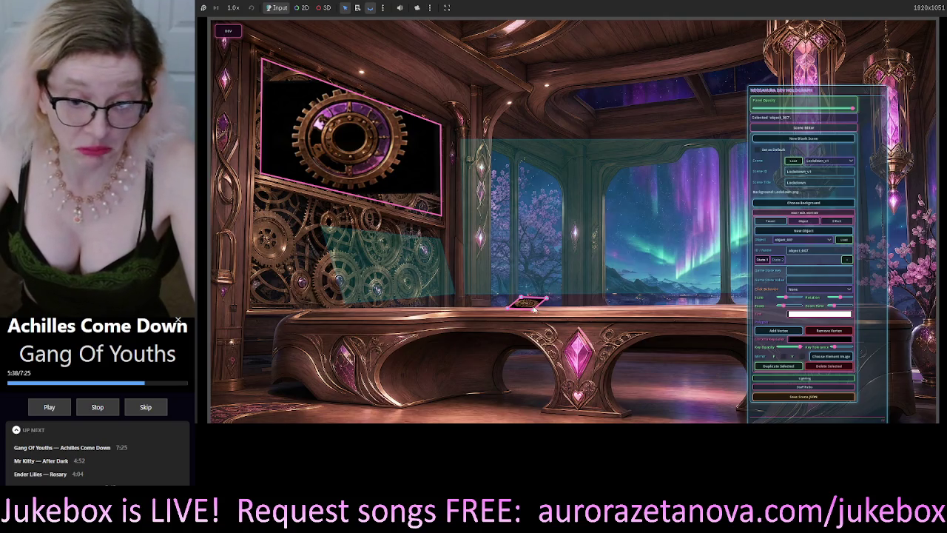
pyautogui.moveTo(528, 312)
pyautogui.mouseDown()
pyautogui.moveTo(508, 313)
pyautogui.moveTo(535, 316)
pyautogui.mouseUp()
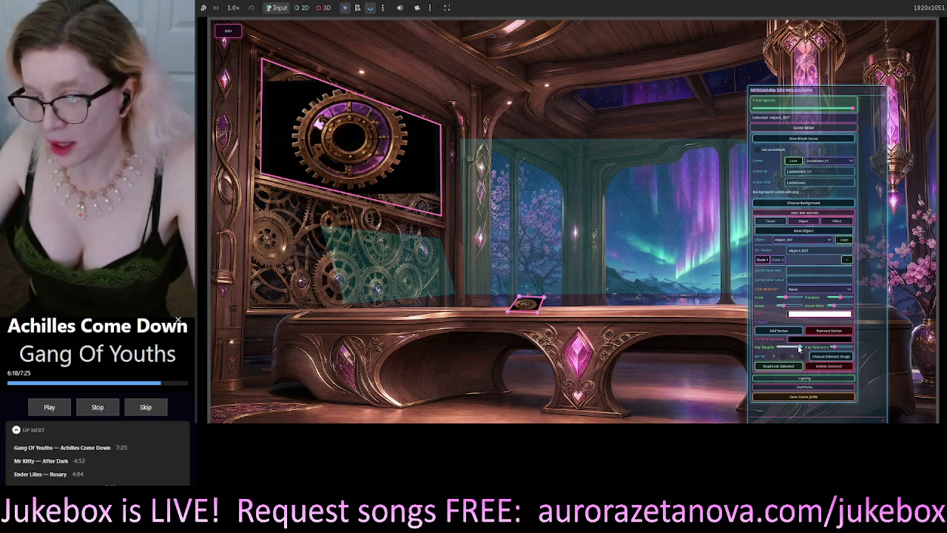
# Lower Key Opacity to its minimum and start pulling object_007's outline vertices
pyautogui.moveTo(793, 350); pyautogui.dragTo(770, 352)
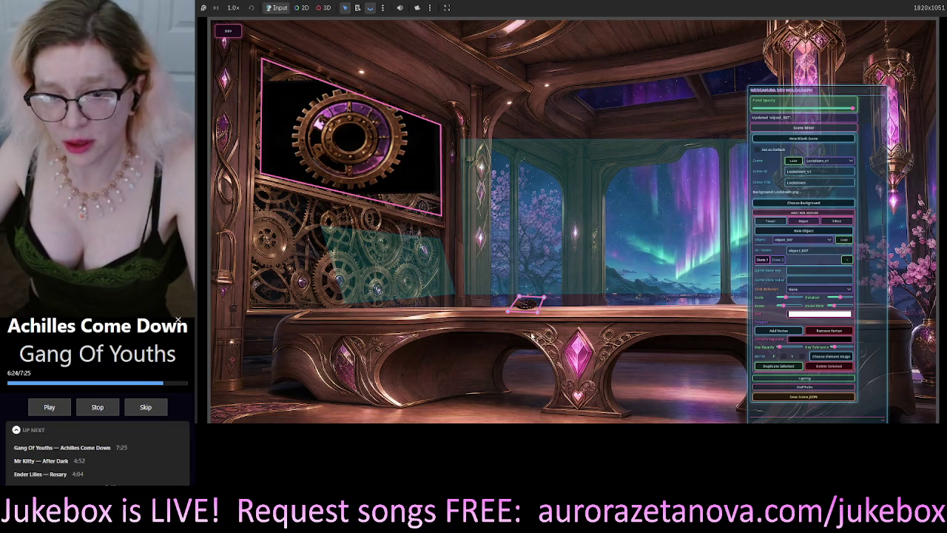
pyautogui.moveTo(541, 303); pyautogui.dragTo(568, 285)
pyautogui.click(521, 281)
pyautogui.click(528, 314)
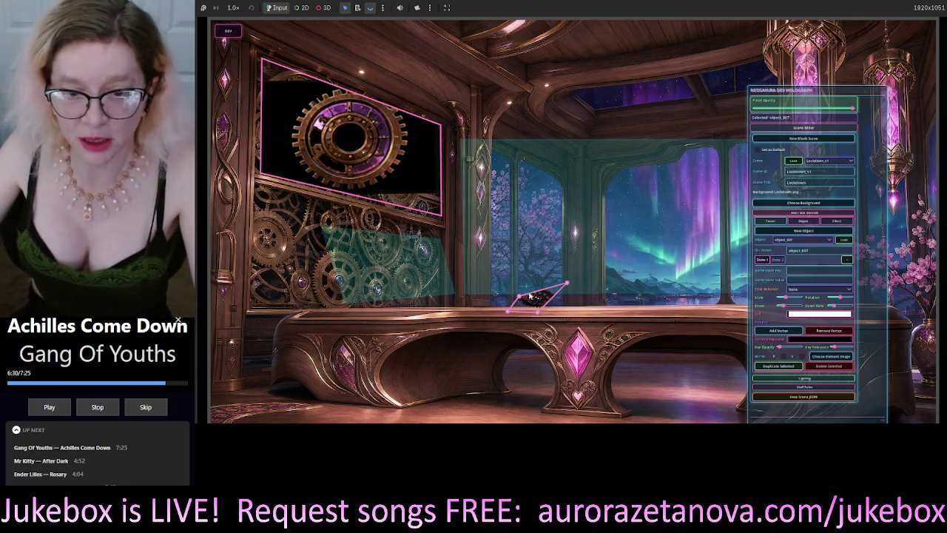
pyautogui.moveTo(520, 295); pyautogui.dragTo(523, 274)
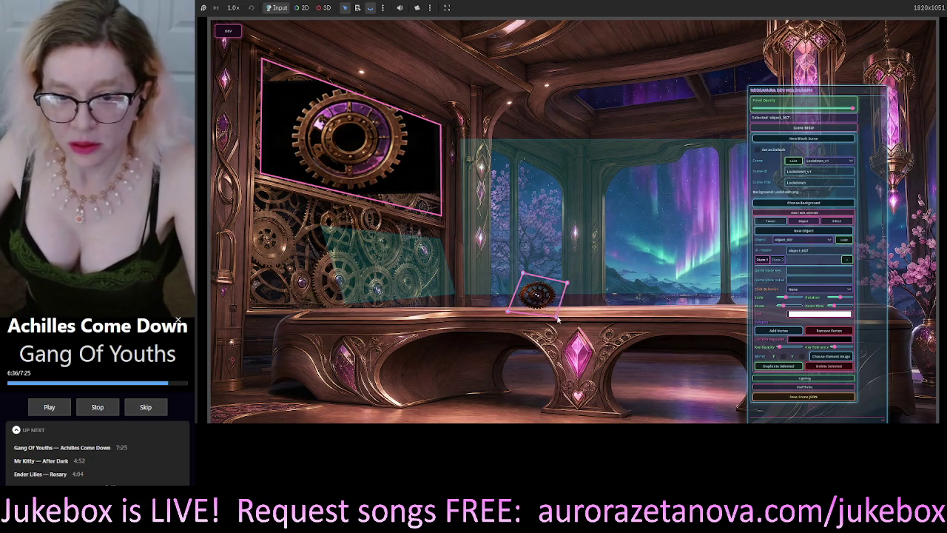
pyautogui.moveTo(512, 306)
pyautogui.mouseDown()
pyautogui.moveTo(518, 322)
pyautogui.moveTo(496, 340)
pyautogui.moveTo(570, 318)
pyautogui.moveTo(572, 297)
pyautogui.moveTo(562, 331)
pyautogui.moveTo(553, 310)
pyautogui.moveTo(565, 296)
pyautogui.moveTo(555, 334)
pyautogui.moveTo(555, 325)
pyautogui.mouseUp()
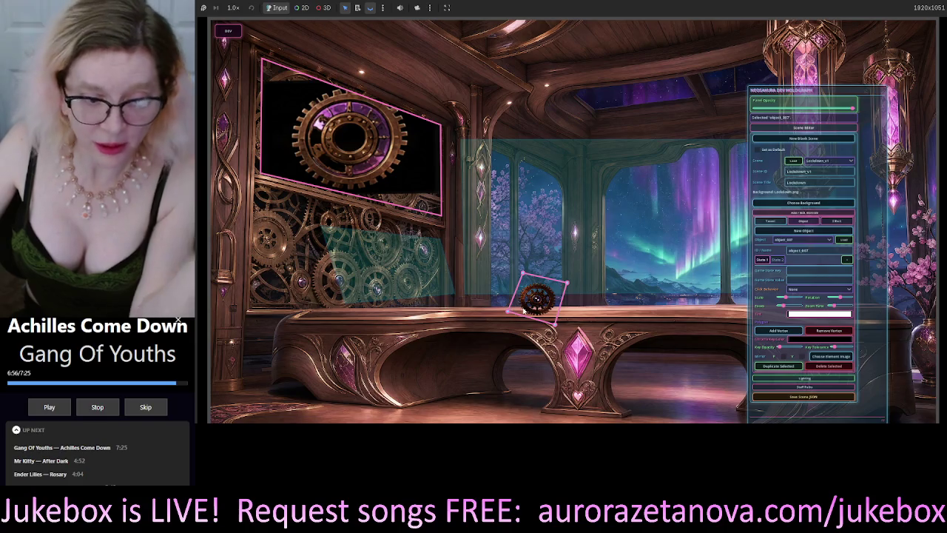
# Drag object_007's four corners into a compact, nearly square quad at the table's left end
pyautogui.moveTo(509, 311); pyautogui.dragTo(386, 341)
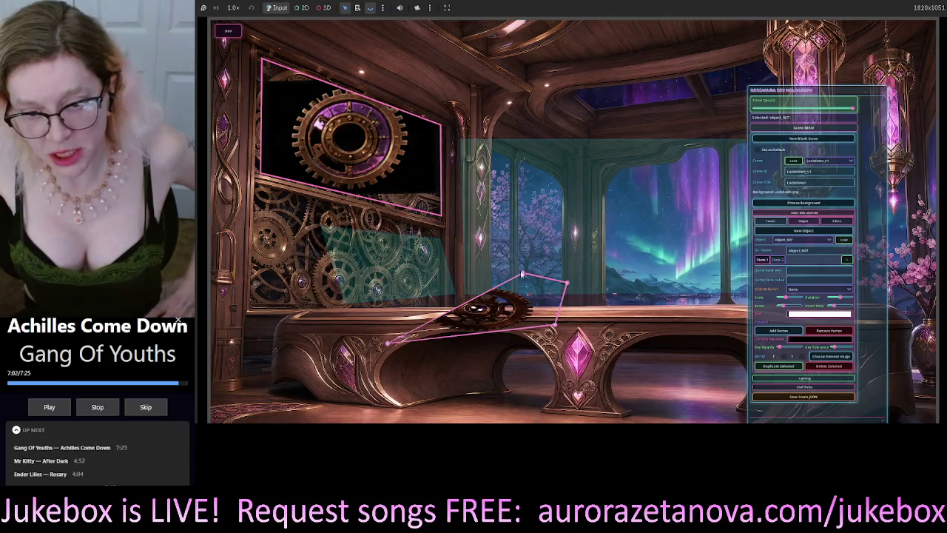
pyautogui.moveTo(523, 275); pyautogui.dragTo(379, 287)
pyautogui.moveTo(568, 285); pyautogui.dragTo(485, 275)
pyautogui.moveTo(556, 327); pyautogui.dragTo(459, 338)
pyautogui.moveTo(480, 276); pyautogui.dragTo(396, 298)
pyautogui.moveTo(388, 345); pyautogui.dragTo(402, 340)
pyautogui.click(449, 298)
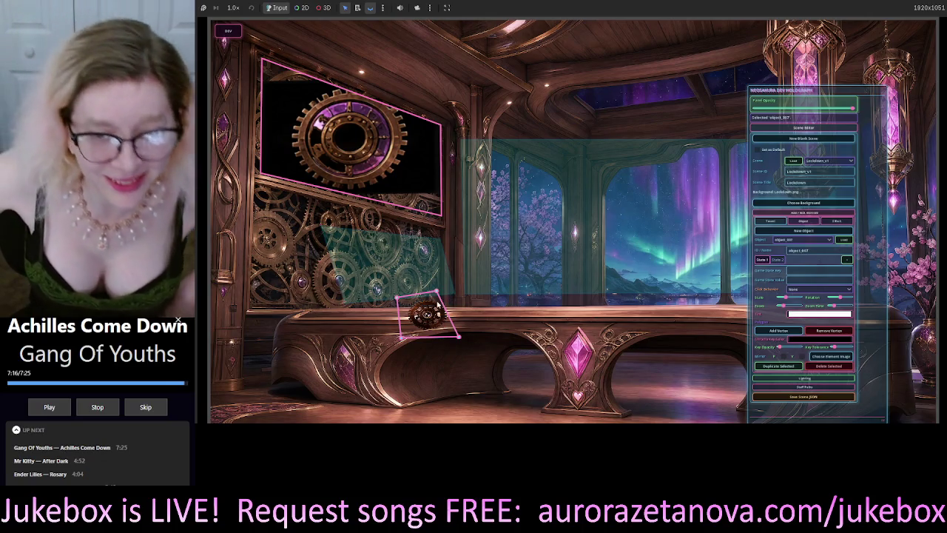
pyautogui.moveTo(441, 294)
pyautogui.mouseDown()
pyautogui.moveTo(463, 298)
pyautogui.moveTo(455, 294)
pyautogui.mouseUp()
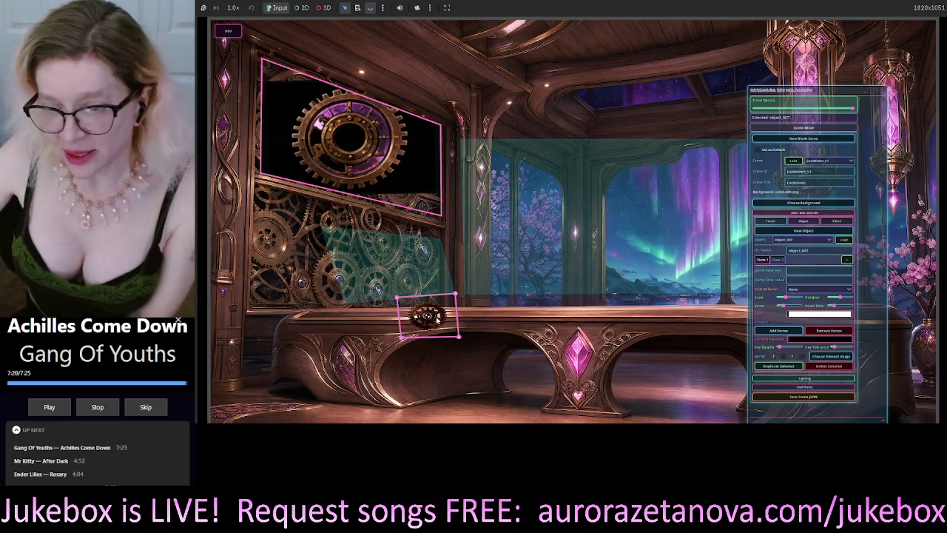
# Try a pure red (ff0000) tint on the gear, then return the tint to white ffffff
pyautogui.click(799, 316)
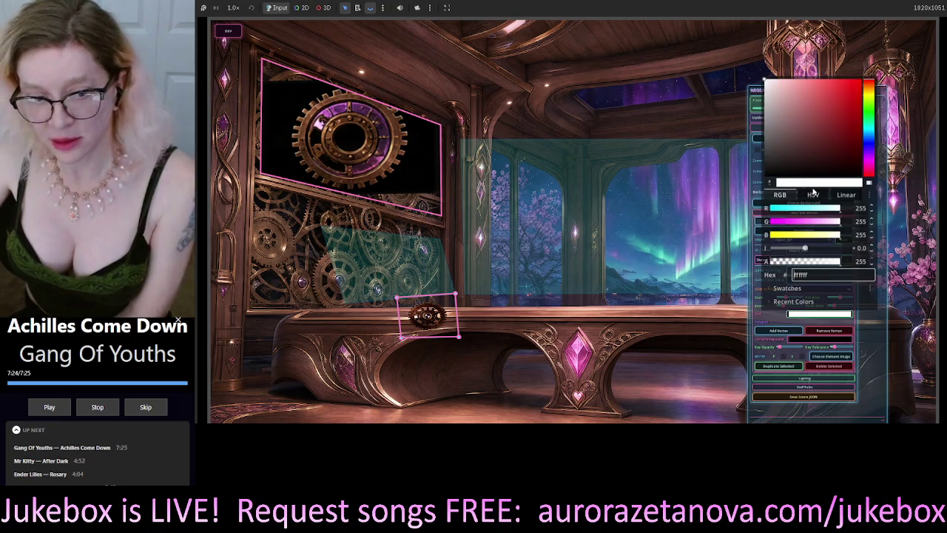
pyautogui.moveTo(801, 106)
pyautogui.mouseDown()
pyautogui.moveTo(802, 146)
pyautogui.moveTo(819, 139)
pyautogui.moveTo(815, 181)
pyautogui.moveTo(816, 169)
pyautogui.moveTo(784, 168)
pyautogui.moveTo(794, 169)
pyautogui.moveTo(747, 190)
pyautogui.moveTo(758, 222)
pyautogui.moveTo(769, 176)
pyautogui.moveTo(812, 172)
pyautogui.moveTo(789, 189)
pyautogui.moveTo(850, 148)
pyautogui.moveTo(901, 198)
pyautogui.mouseUp()
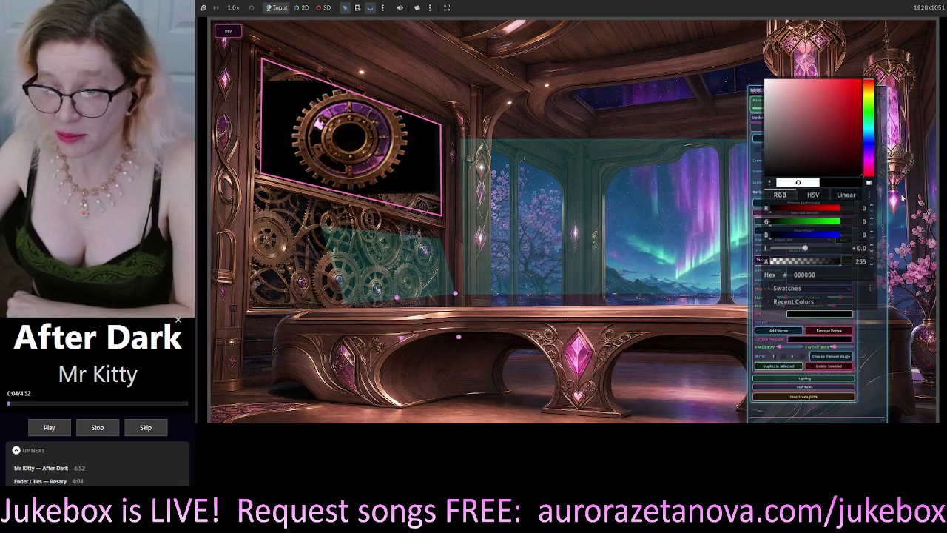
pyautogui.click(863, 80)
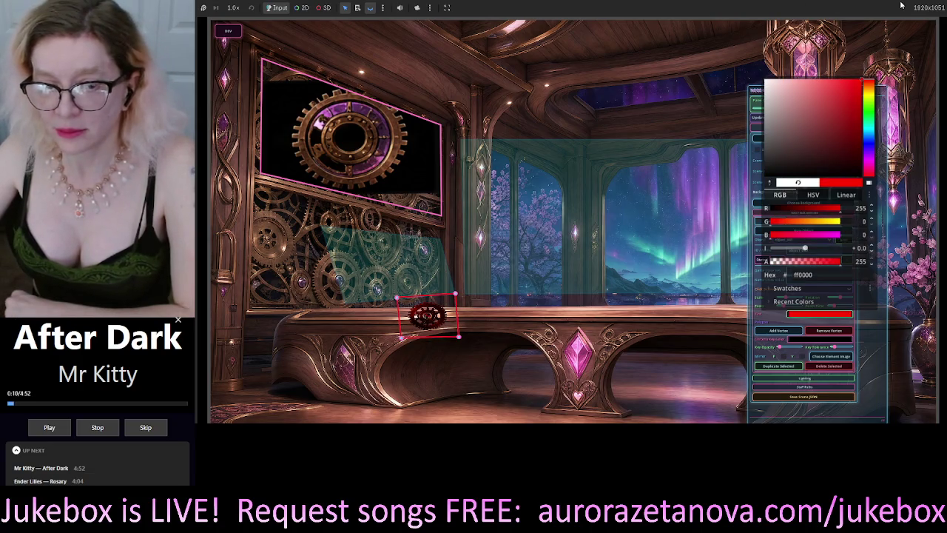
pyautogui.moveTo(828, 83)
pyautogui.mouseDown()
pyautogui.moveTo(784, 82)
pyautogui.moveTo(814, 126)
pyautogui.moveTo(786, 56)
pyautogui.moveTo(605, 4)
pyautogui.mouseUp()
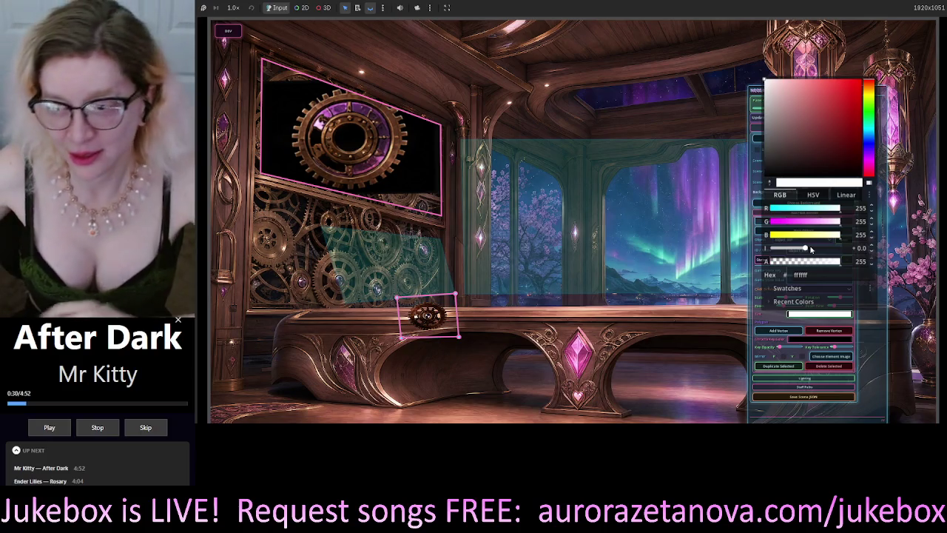
# Set the tint intensity near 0.9 for overbright white Color(1.32, 1.32, 1.32) and close the picker
pyautogui.moveTo(807, 252); pyautogui.dragTo(840, 260)
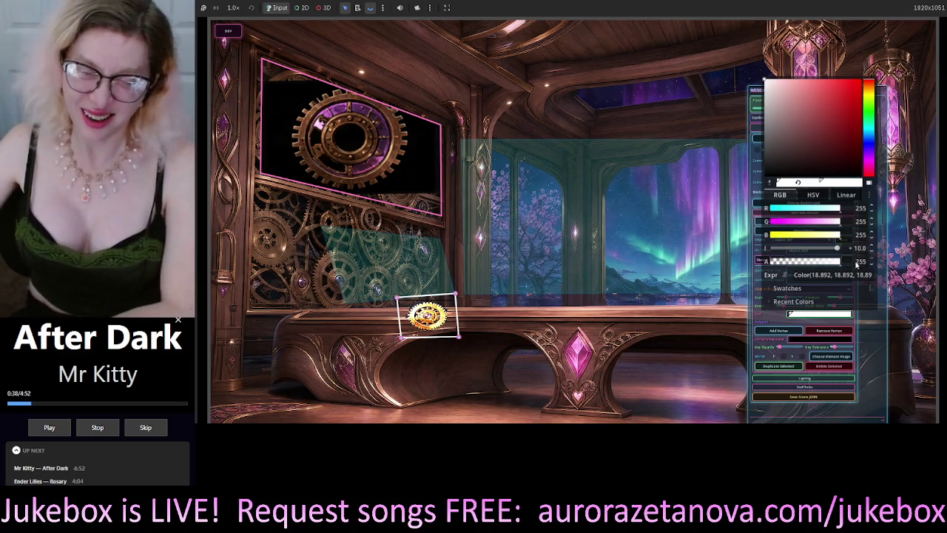
pyautogui.moveTo(843, 266); pyautogui.dragTo(814, 251)
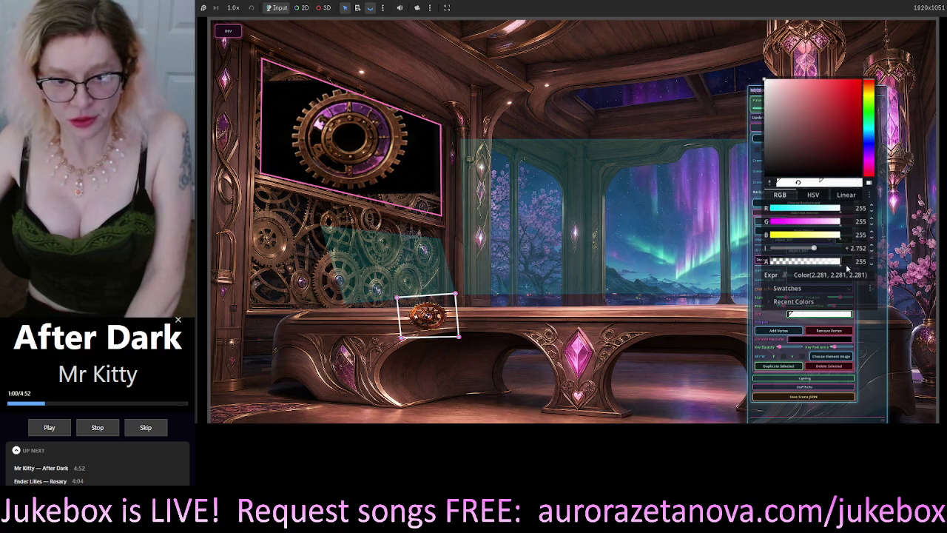
pyautogui.moveTo(814, 249)
pyautogui.mouseDown()
pyautogui.moveTo(799, 252)
pyautogui.moveTo(821, 254)
pyautogui.mouseUp()
pyautogui.moveTo(825, 252); pyautogui.dragTo(827, 254)
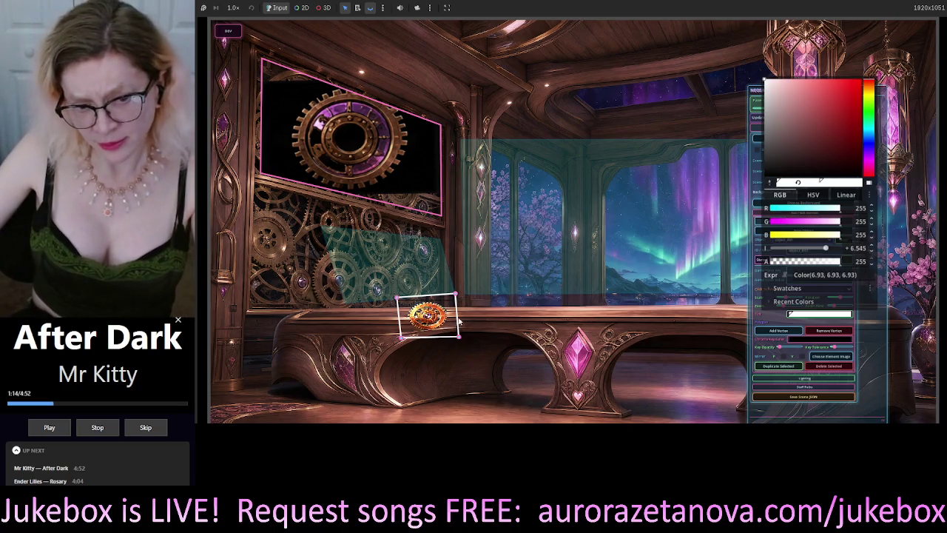
pyautogui.moveTo(825, 248); pyautogui.dragTo(810, 249)
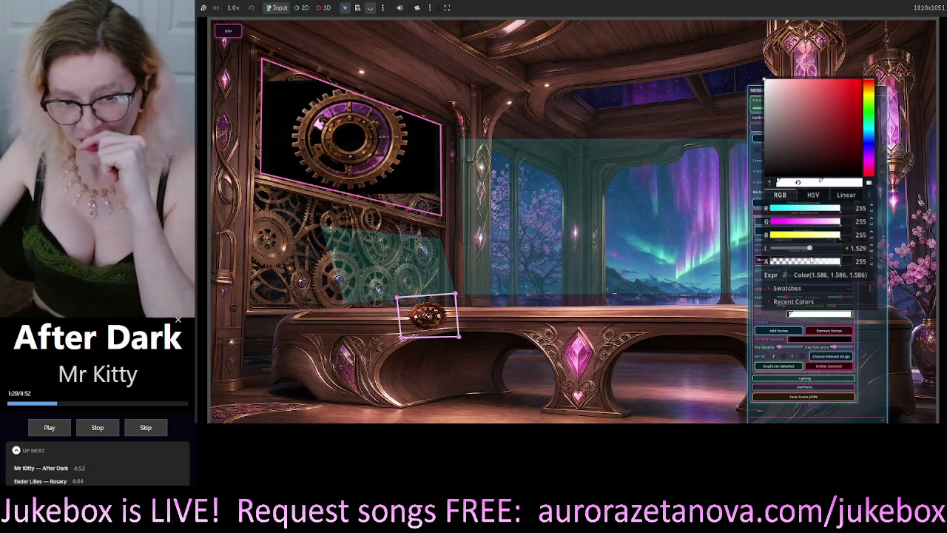
pyautogui.moveTo(810, 249); pyautogui.dragTo(808, 249)
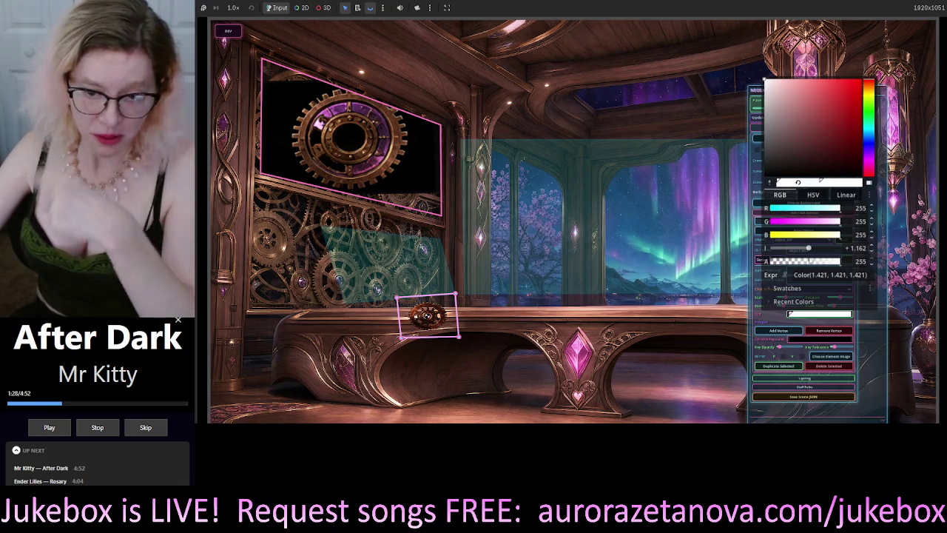
pyautogui.moveTo(808, 249); pyautogui.dragTo(807, 249)
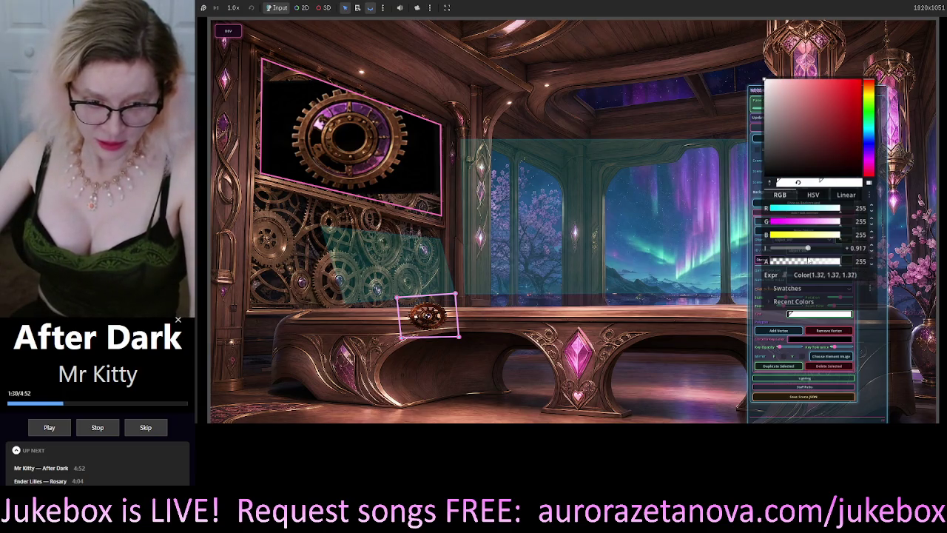
pyautogui.click(427, 319)
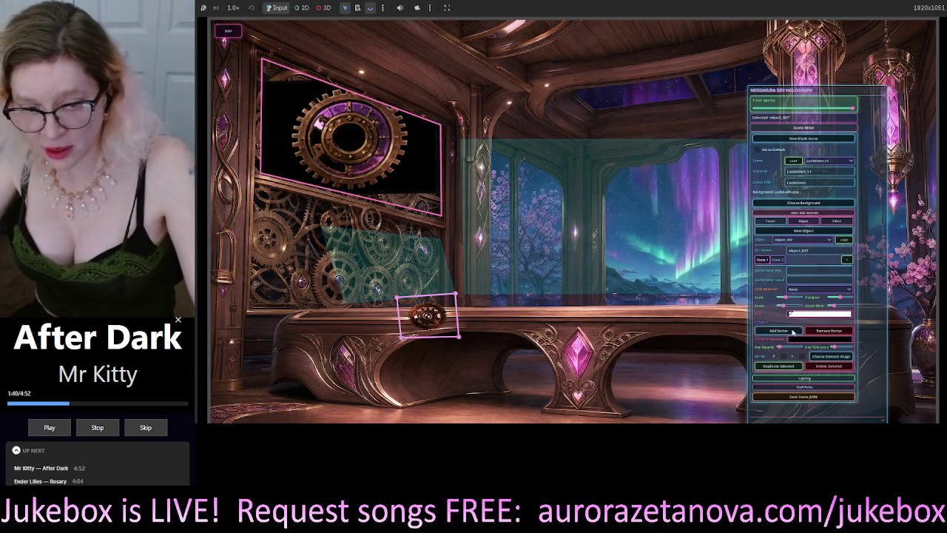
# Deselect object_007 and toggle the DEV overlay off and back on to preview the scene
pyautogui.click(492, 312)
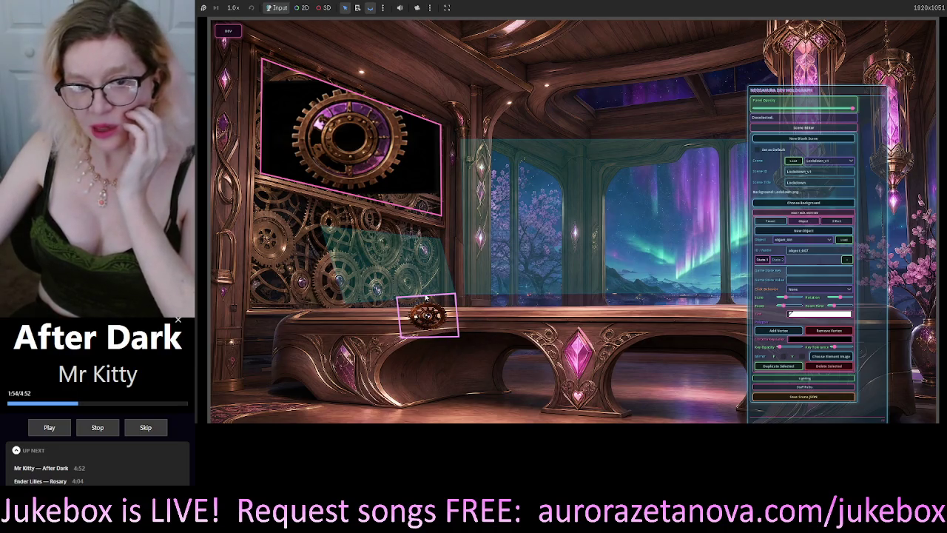
pyautogui.click(227, 33)
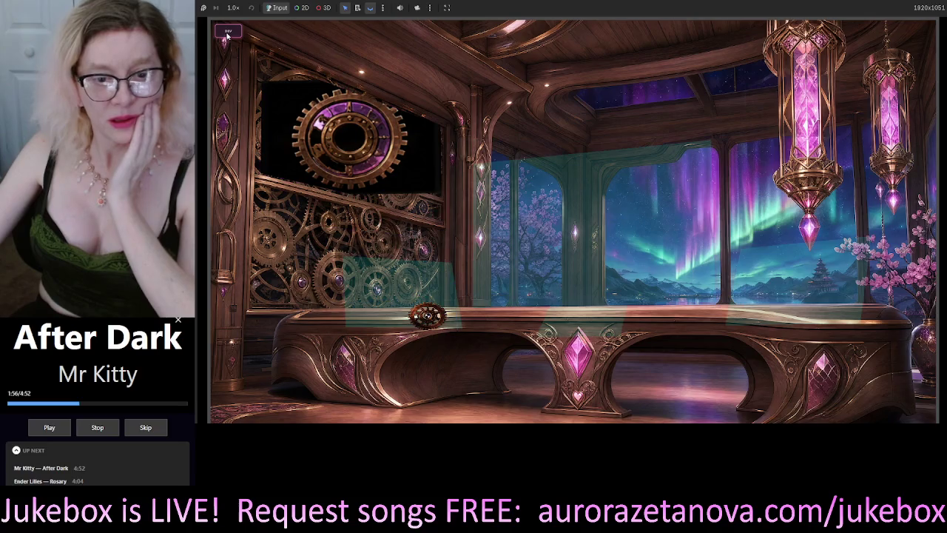
pyautogui.click(227, 33)
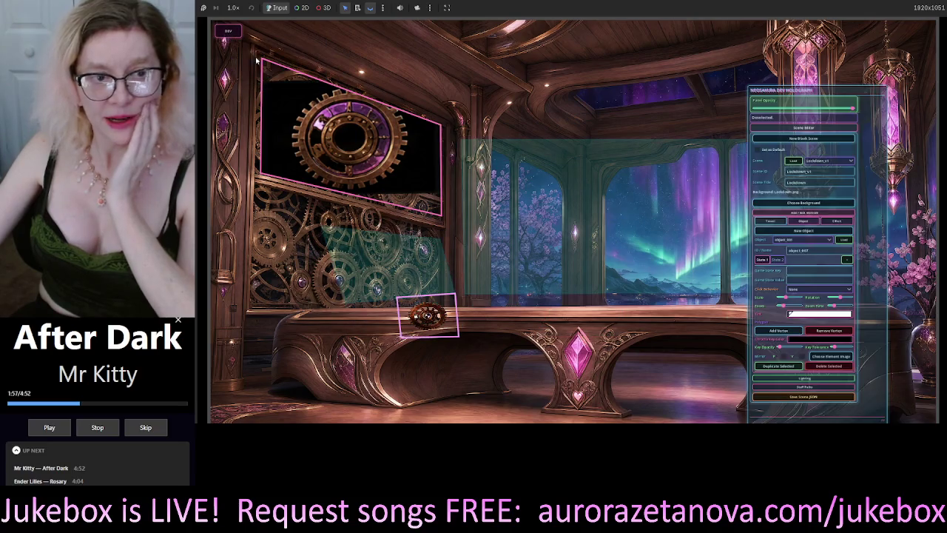
# Select the gear and drag its corners into a slightly tilted, skewed box
pyautogui.click(447, 305)
pyautogui.moveTo(455, 295); pyautogui.dragTo(399, 303)
pyautogui.moveTo(402, 340); pyautogui.dragTo(402, 344)
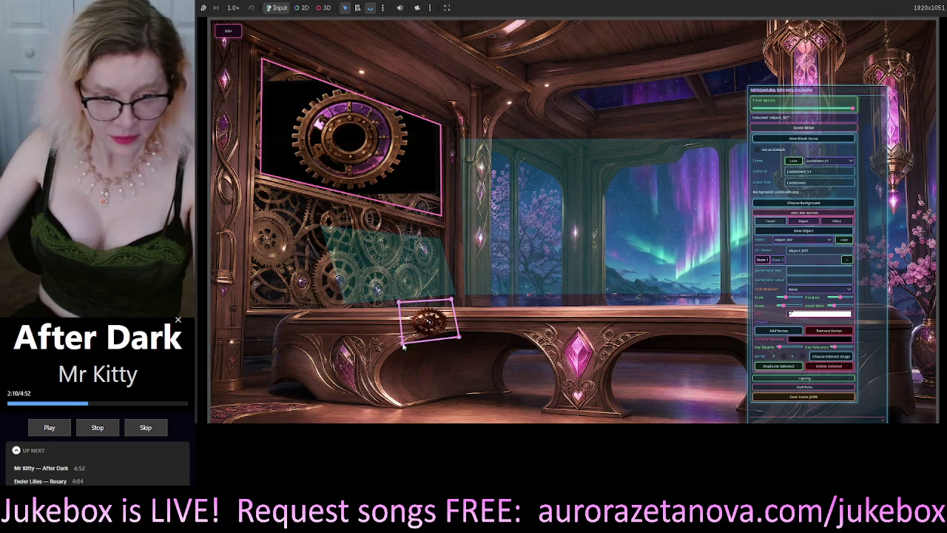
pyautogui.moveTo(452, 298)
pyautogui.mouseDown()
pyautogui.moveTo(453, 308)
pyautogui.moveTo(399, 307)
pyautogui.mouseUp()
pyautogui.moveTo(403, 345); pyautogui.dragTo(403, 341)
pyautogui.moveTo(460, 337); pyautogui.dragTo(447, 340)
pyautogui.moveTo(453, 304); pyautogui.dragTo(448, 303)
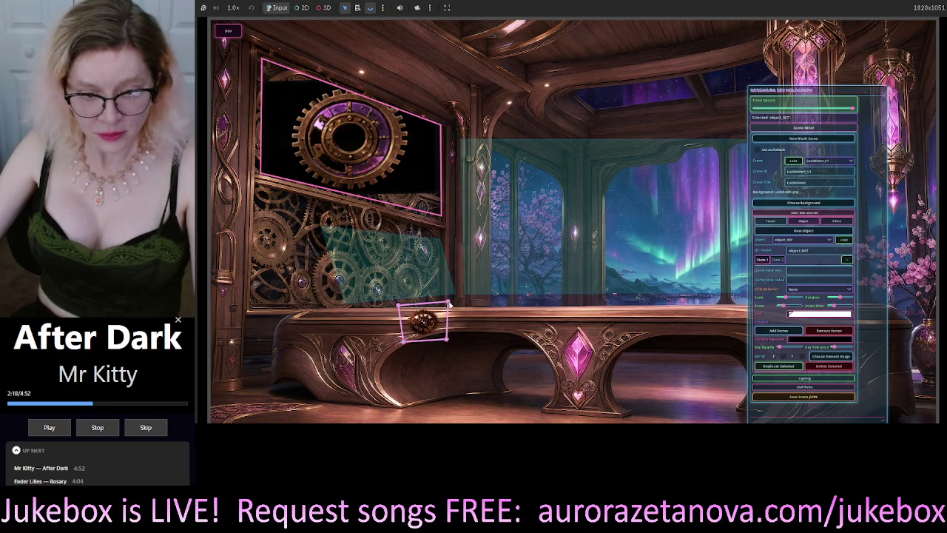
# Deselect and reselect object_007 to check the warp, then bring Codex to the front
pyautogui.click(477, 363)
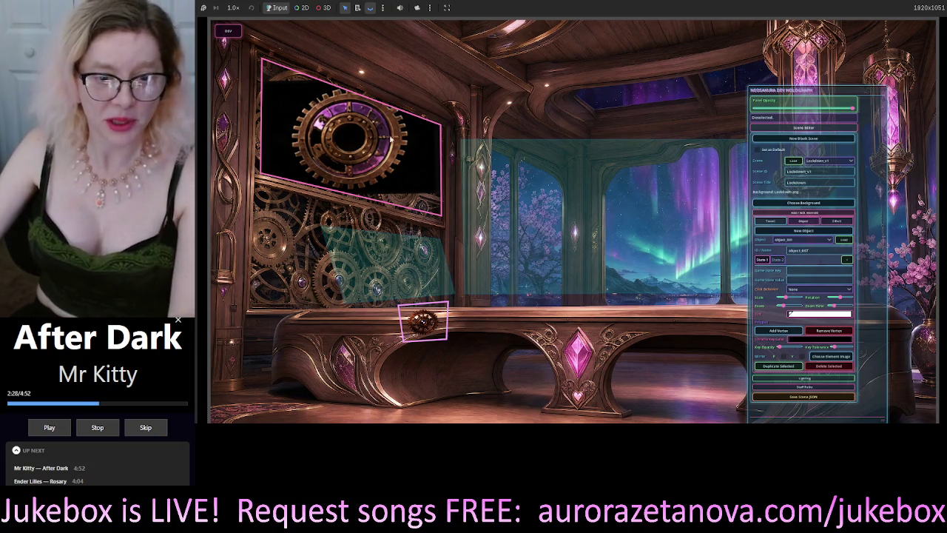
pyautogui.click(448, 309)
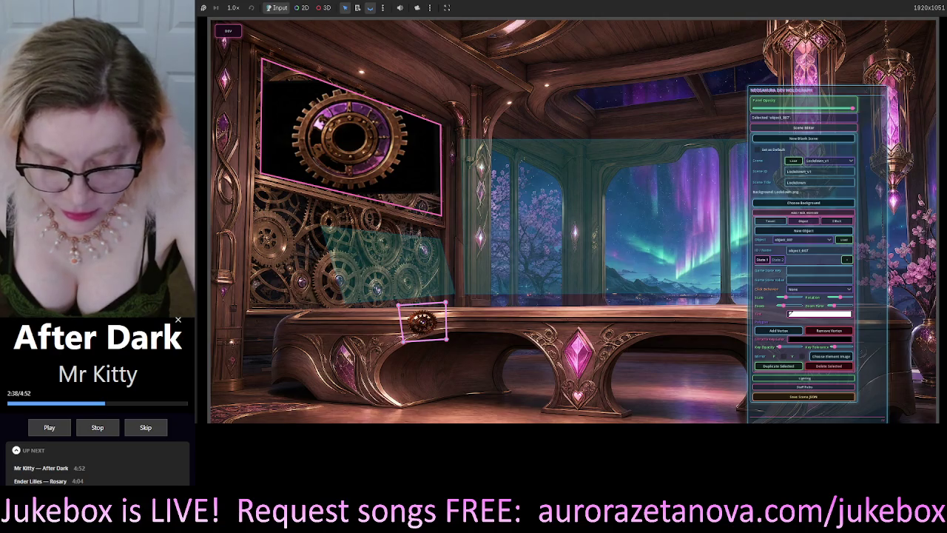
pyautogui.hotkey('alt', 'Tab')
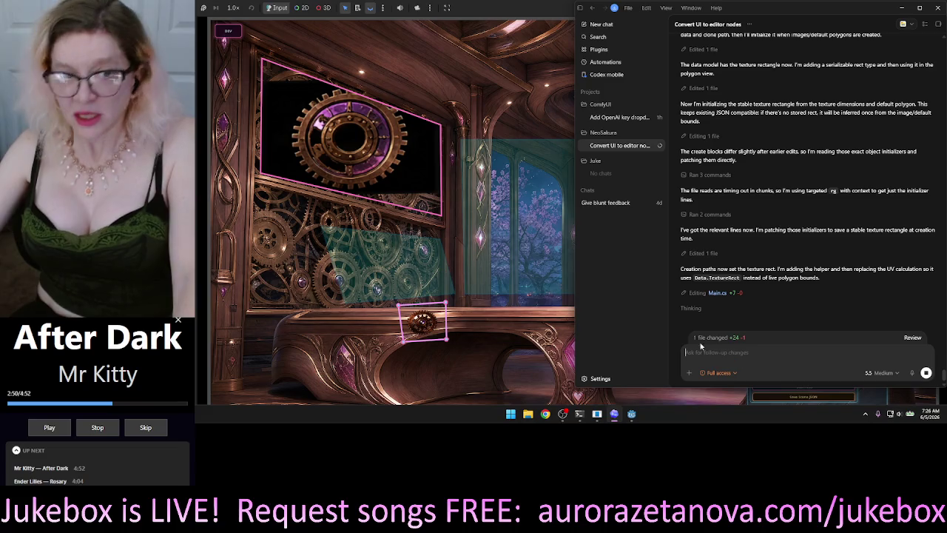
# Go back to the game, switch to the Godot editor, and stop the running project
pyautogui.click(462, 96)
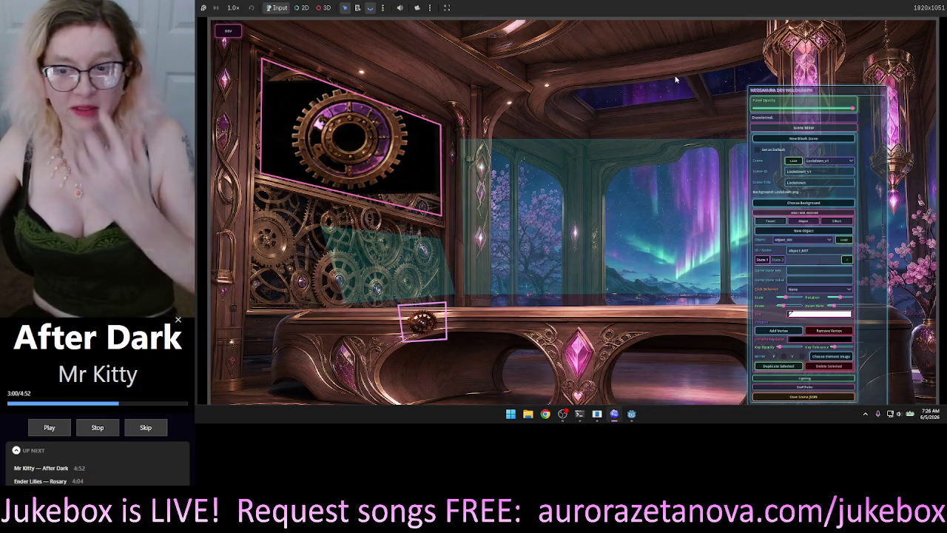
pyautogui.click(560, 47)
pyautogui.hotkey('alt', 'F4')
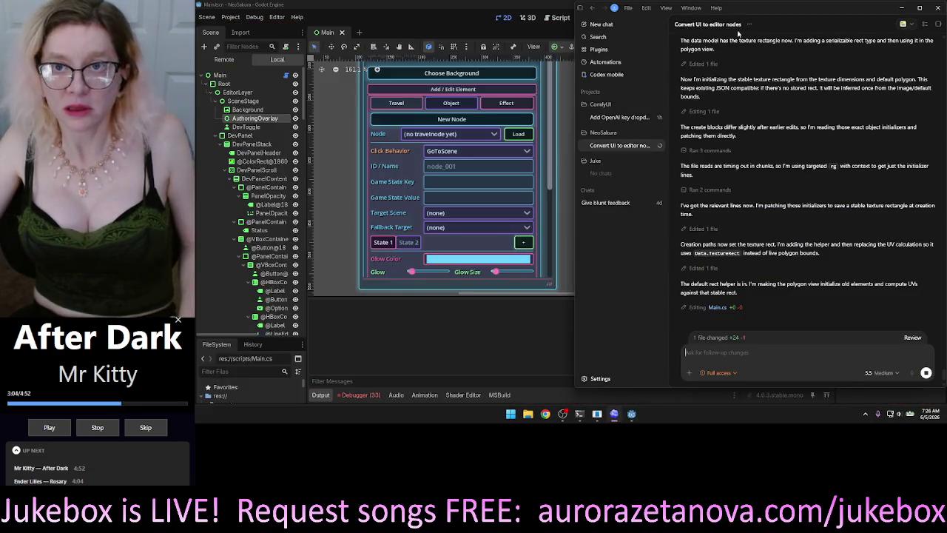
# Focus the Codex chat box, bring Codex forward, and start voice dictation of a follow-up
pyautogui.click(734, 352)
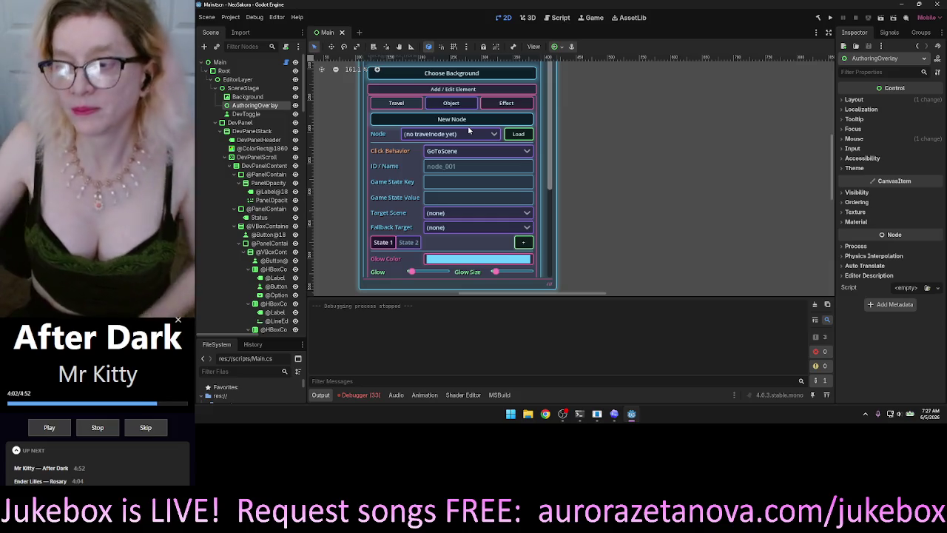
pyautogui.click(614, 415)
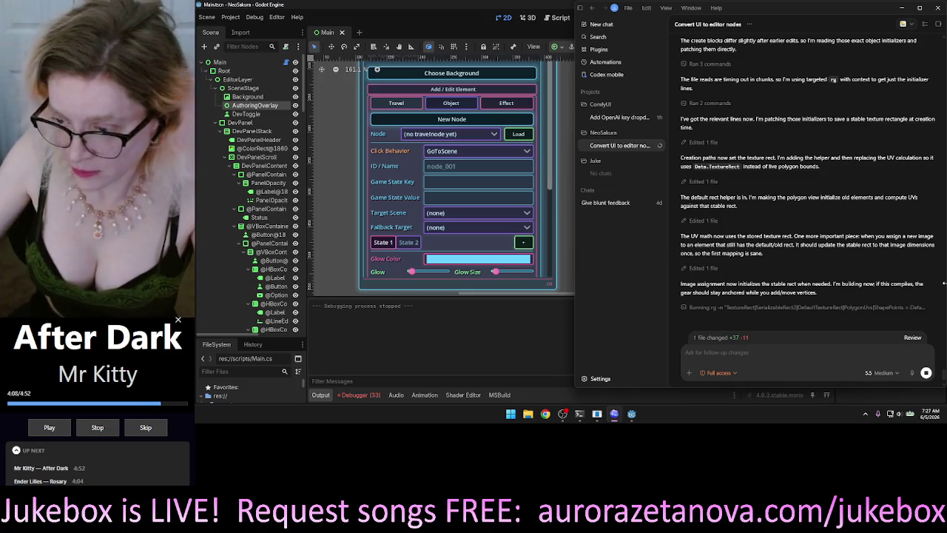
pyautogui.click(912, 373)
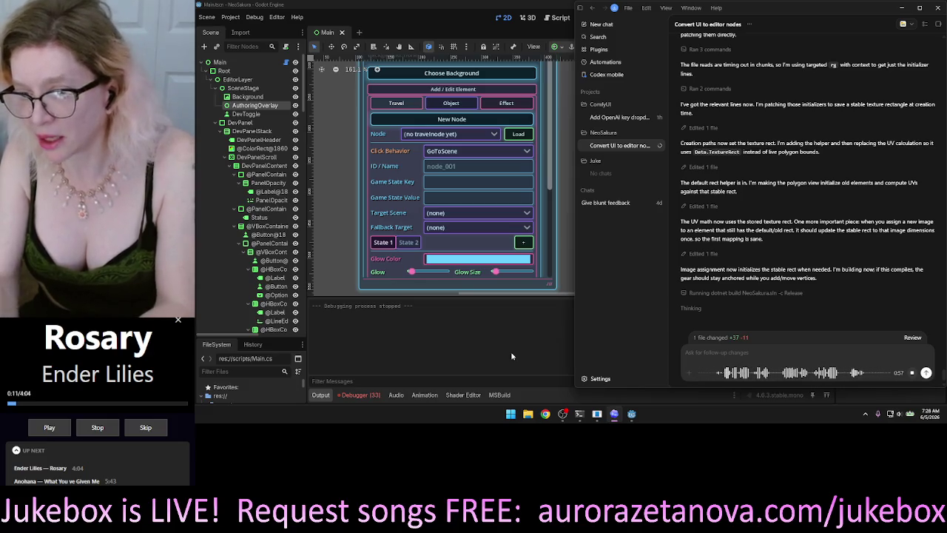
# Finish dictating, add a period, and queue the mouse-wheel zoom follow-up for Codex
pyautogui.click(911, 372)
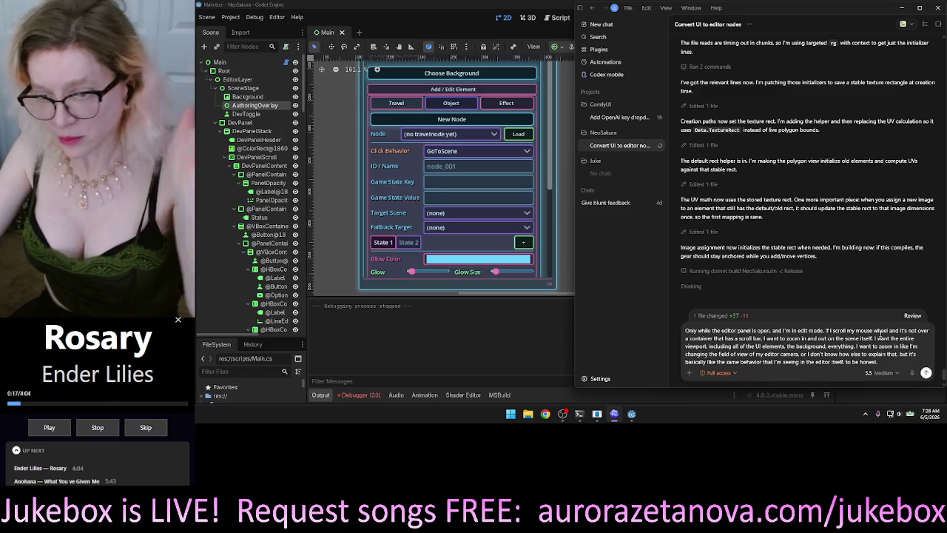
pyautogui.write('.')
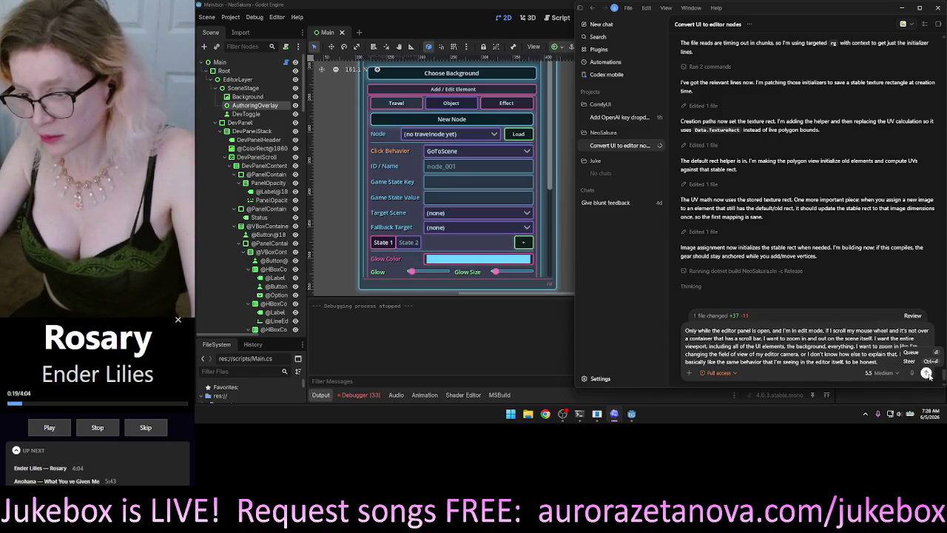
pyautogui.click(926, 372)
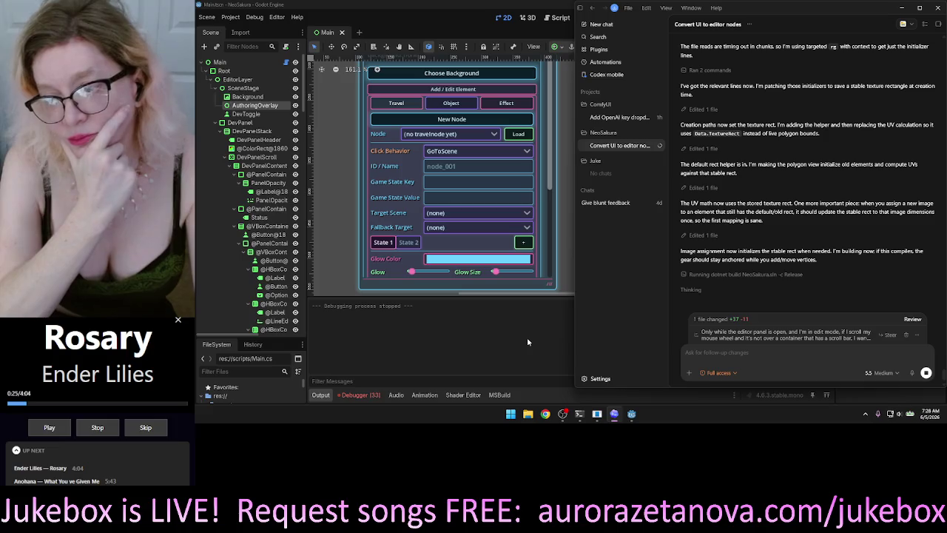
# Edit the queued message to add 'Godot' and 'in-game', then steer it to send immediately
pyautogui.click(917, 335)
pyautogui.click(889, 348)
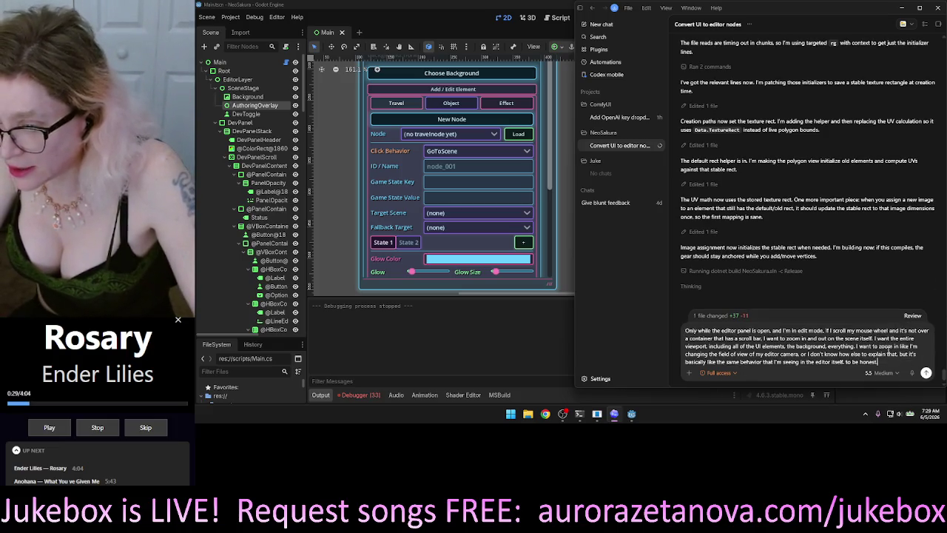
pyautogui.click(817, 362)
pyautogui.write('Godot')
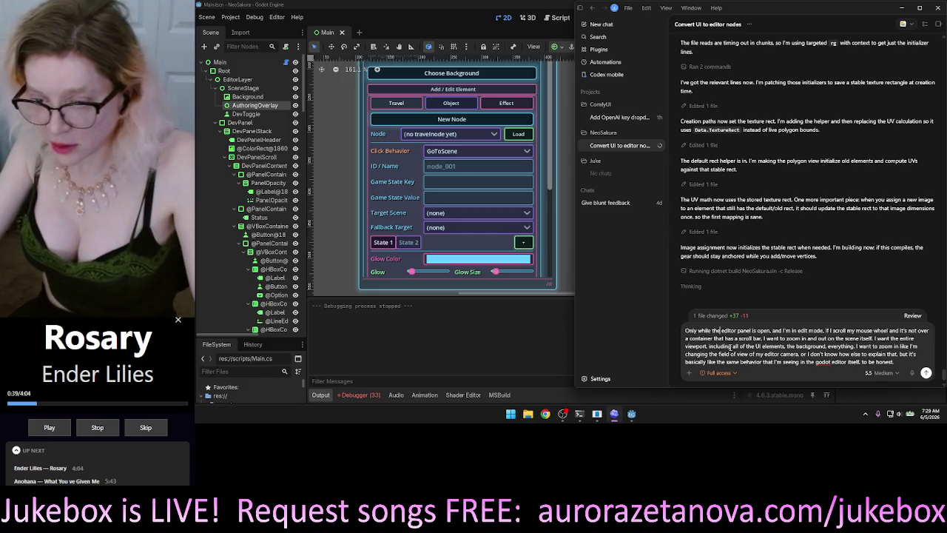
pyautogui.write('in-')
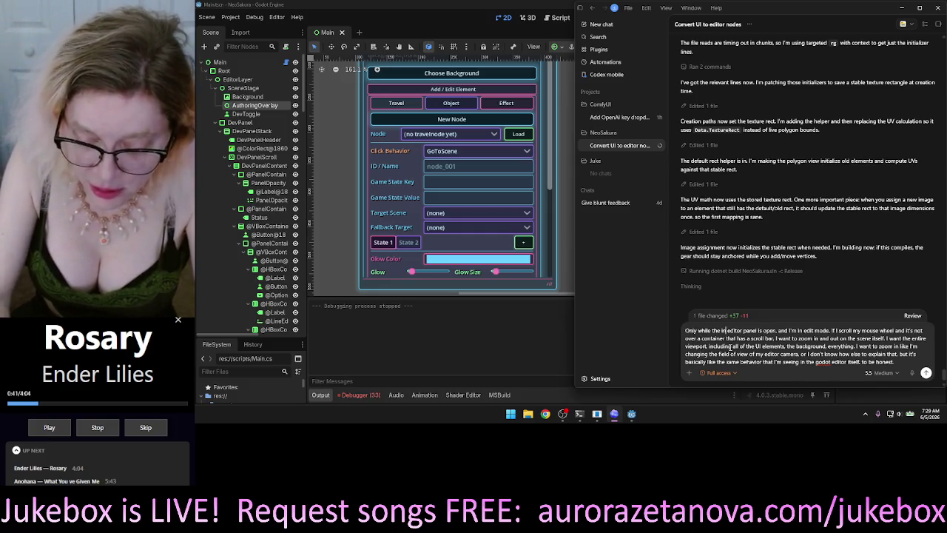
pyautogui.write('game')
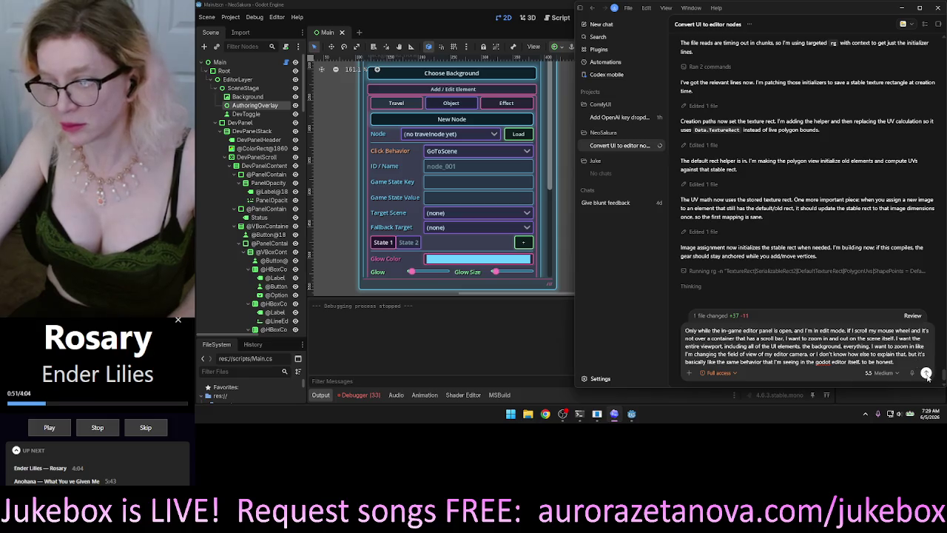
pyautogui.click(927, 373)
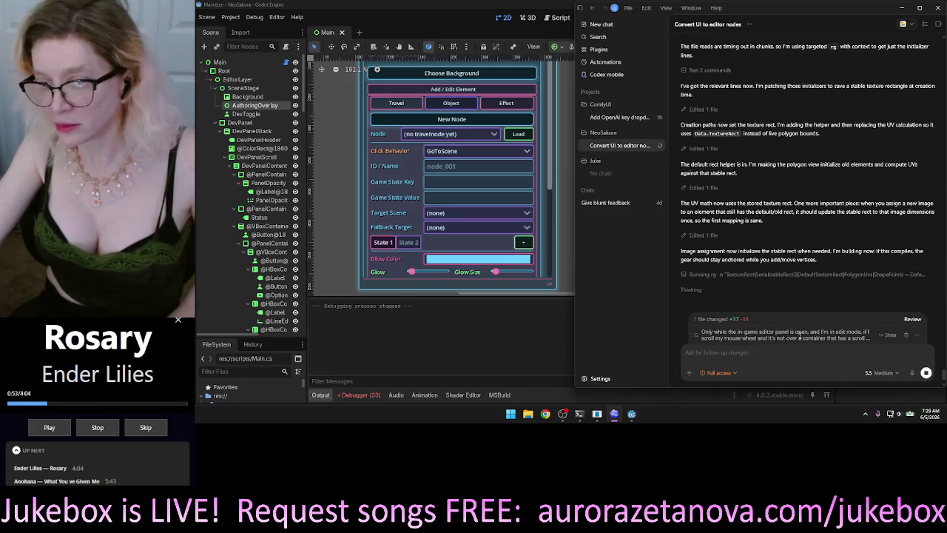
pyautogui.click(887, 334)
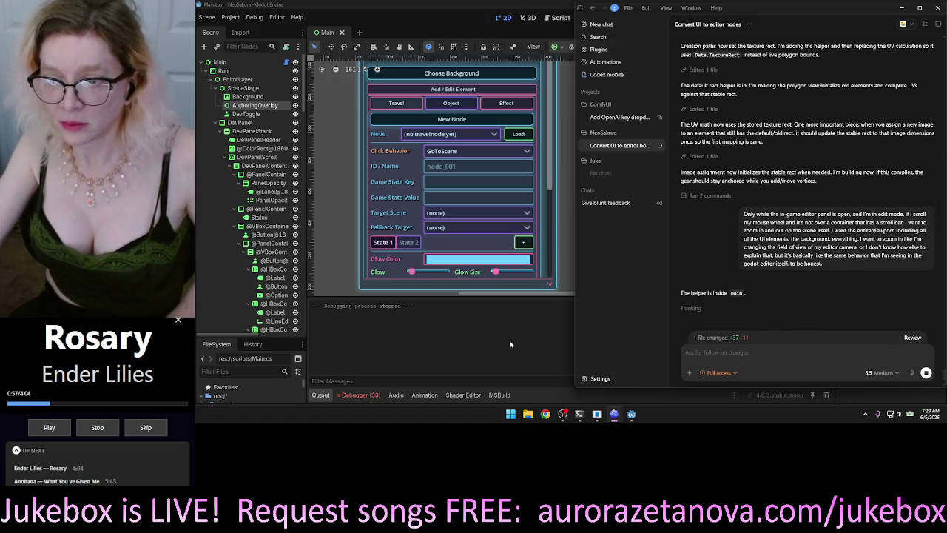
pyautogui.click(570, 325)
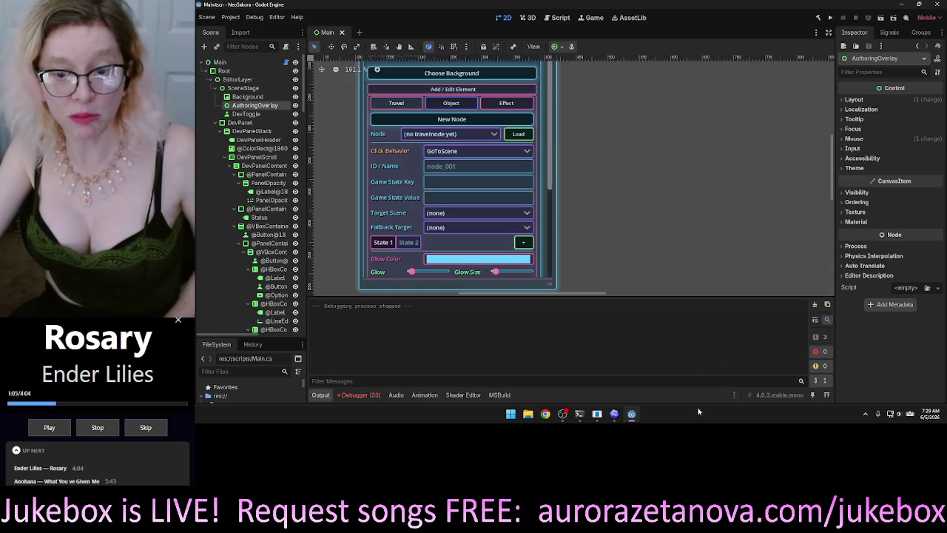
# Close the Godot editor with Alt+F4, returning to the desktop and Codex chat
pyautogui.moveTo(633, 418)
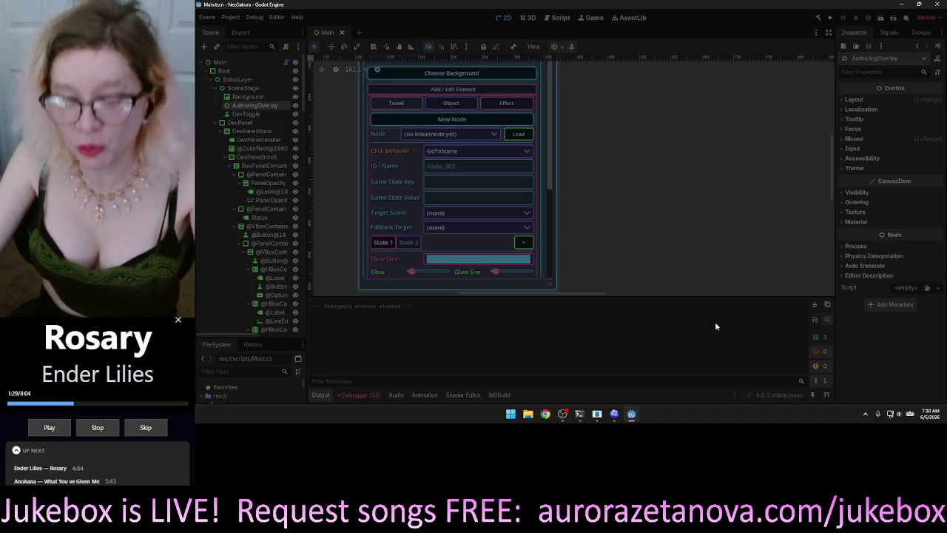
pyautogui.hotkey('alt', 'F4')
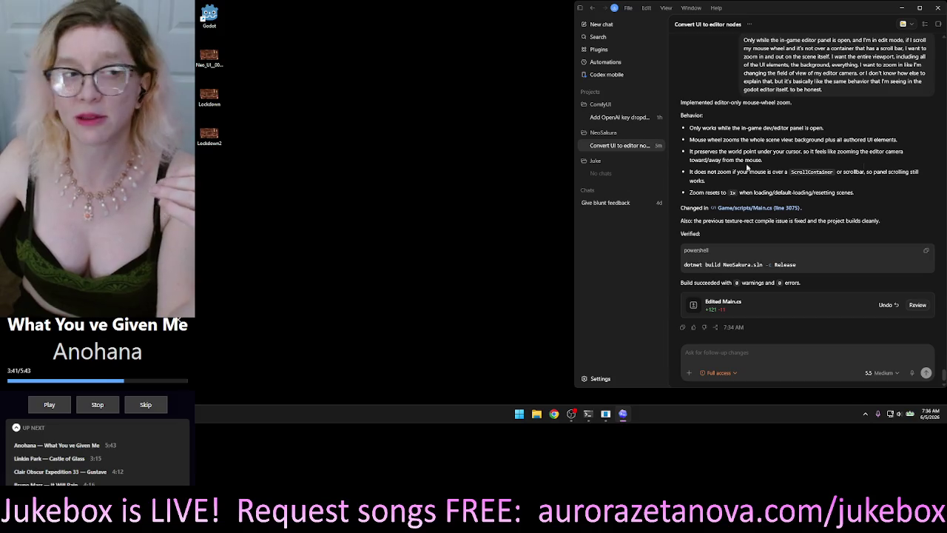
# Move focus off the Codex chat and launch Godot Engine from its desktop shortcut
pyautogui.click(474, 172)
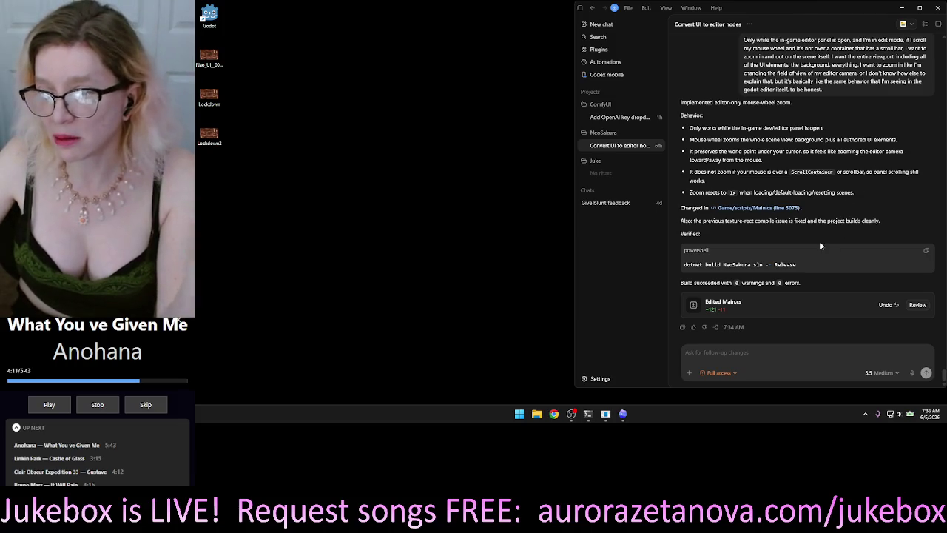
pyautogui.doubleClick(211, 13)
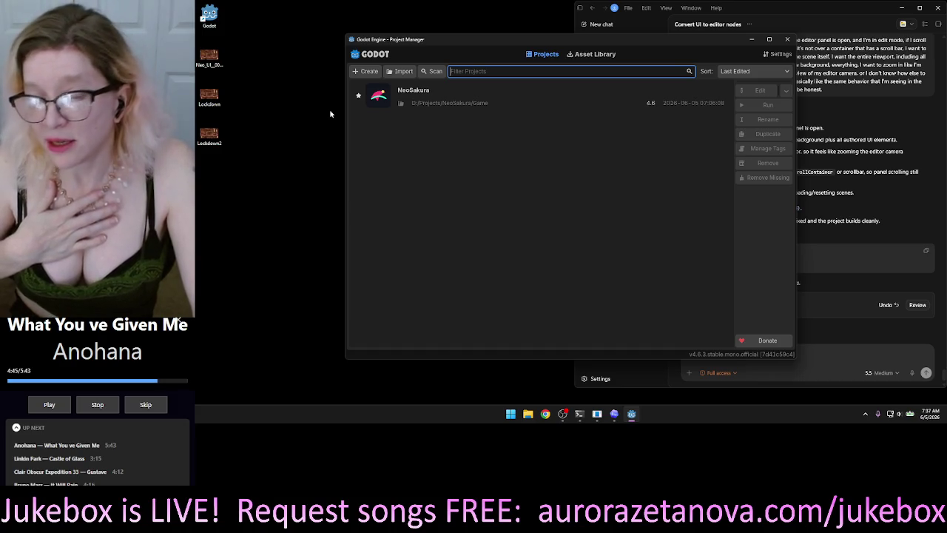
# Select the NeoSakura project in the Godot Project Manager
pyautogui.click(651, 107)
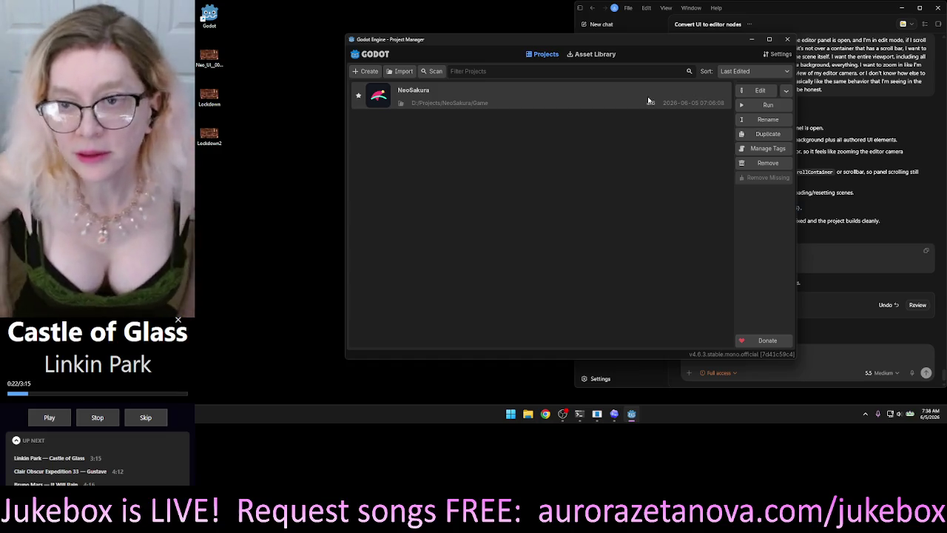
# Open the NeoSakura project in the editor and run the steampunk room scene with F5
pyautogui.doubleClick(580, 99)
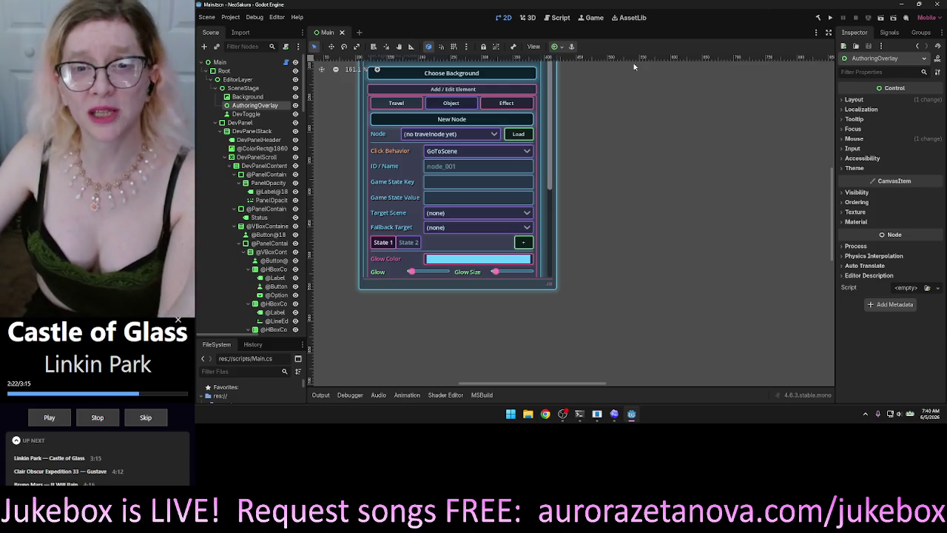
pyautogui.press('F5')
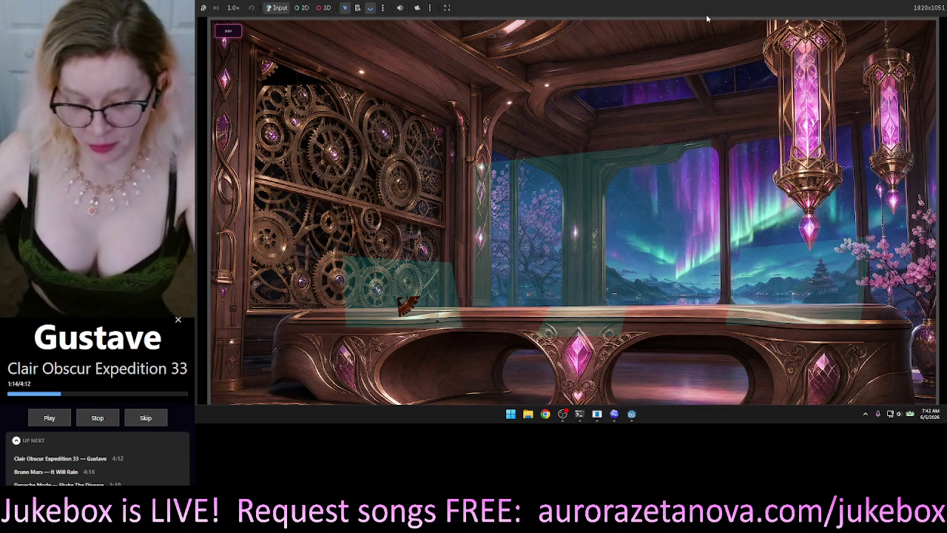
pyautogui.click(228, 31)
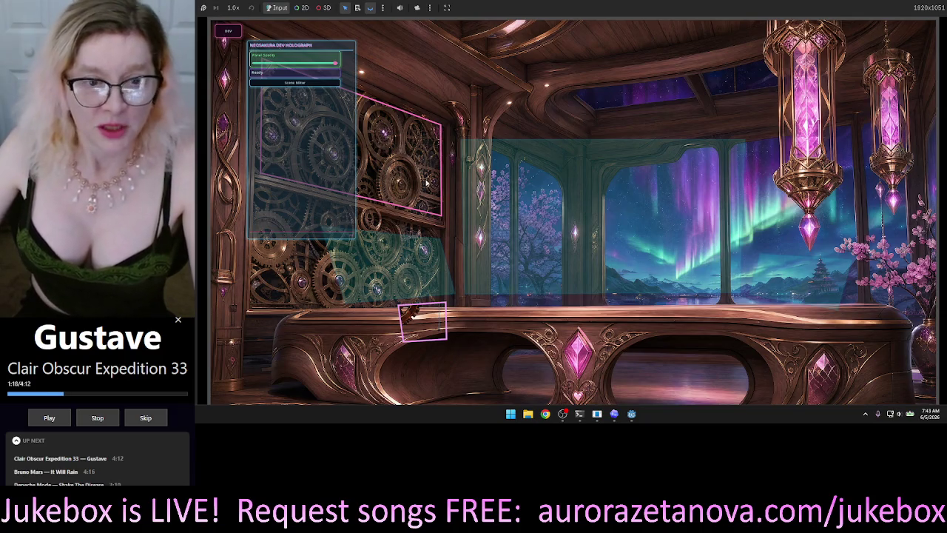
# Select the small desk object and expand the scene and add/edit element controls
pyautogui.click(421, 326)
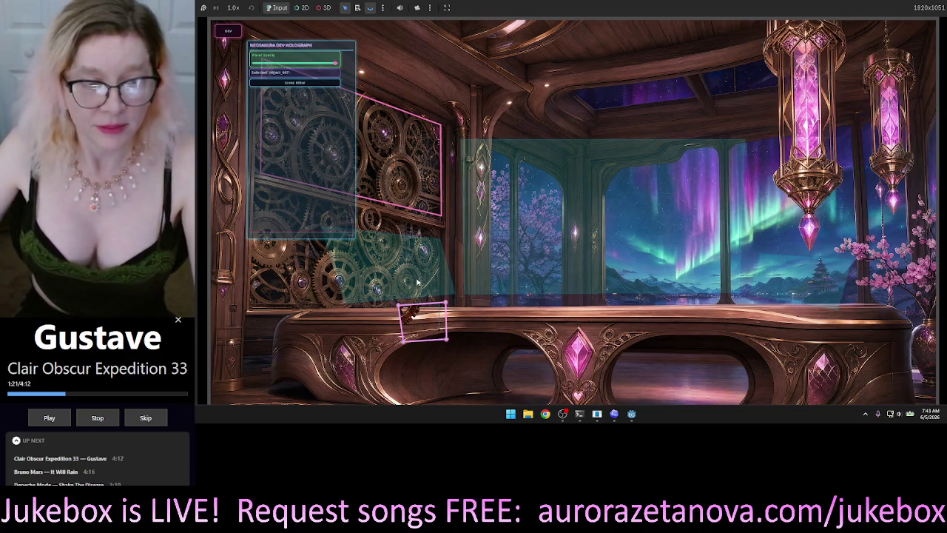
pyautogui.click(310, 83)
pyautogui.click(310, 168)
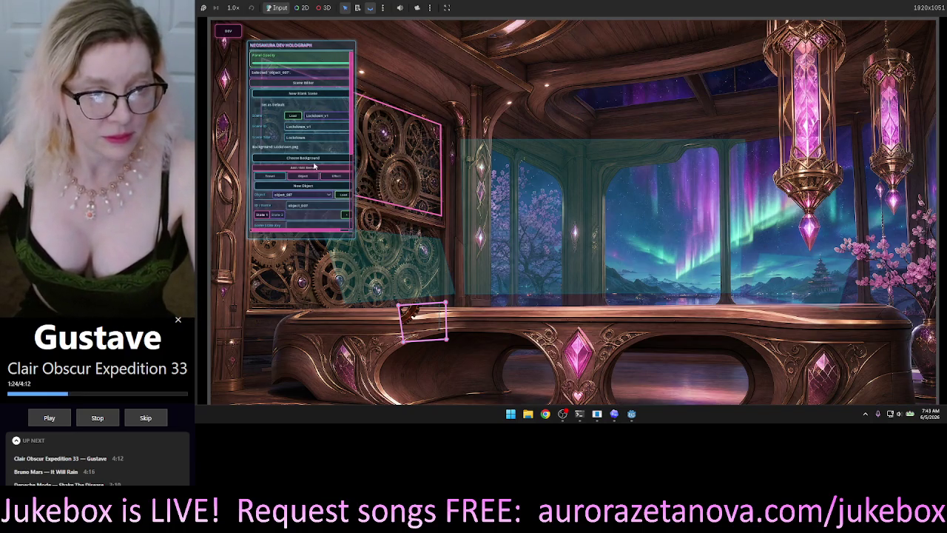
pyautogui.scroll(-3, 321, 203)
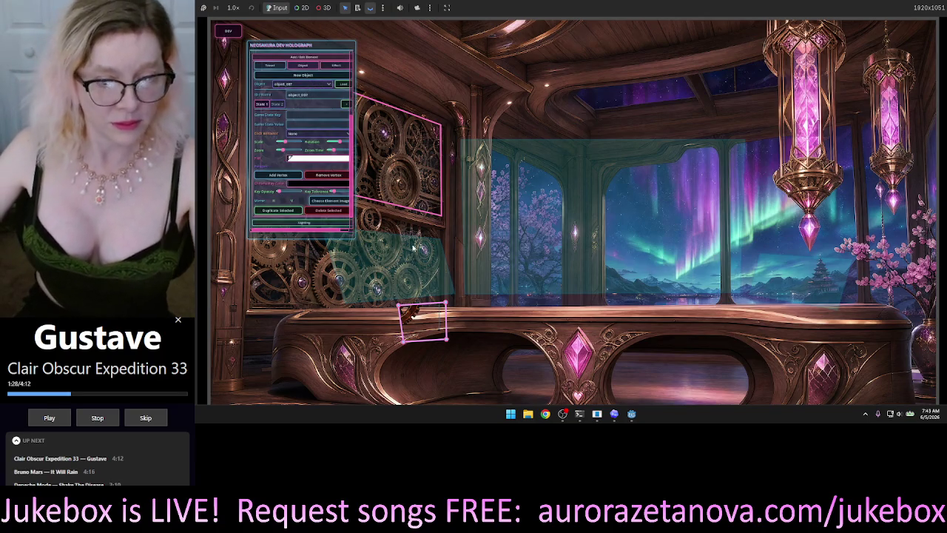
pyautogui.click(509, 273)
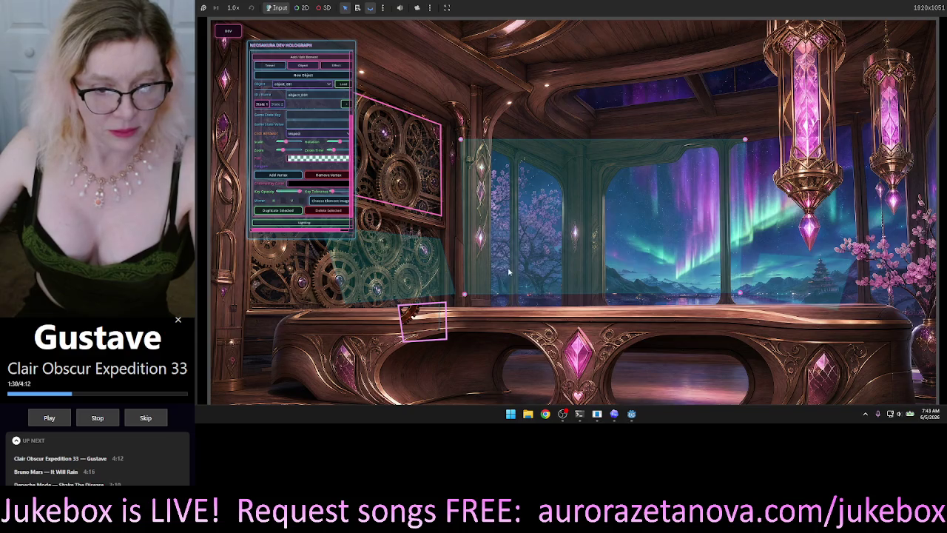
pyautogui.click(430, 329)
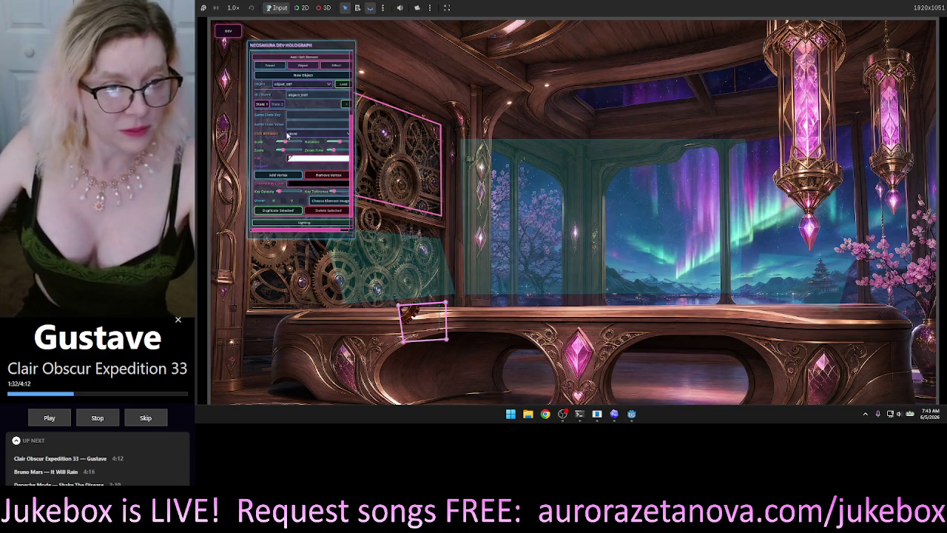
pyautogui.moveTo(355, 246); pyautogui.dragTo(363, 341)
# Drag the desk outline's four corners outward into a larger quad over the desk front
pyautogui.moveTo(446, 303)
pyautogui.mouseDown()
pyautogui.moveTo(458, 290)
pyautogui.moveTo(424, 288)
pyautogui.moveTo(452, 294)
pyautogui.moveTo(455, 304)
pyautogui.moveTo(446, 302)
pyautogui.mouseUp()
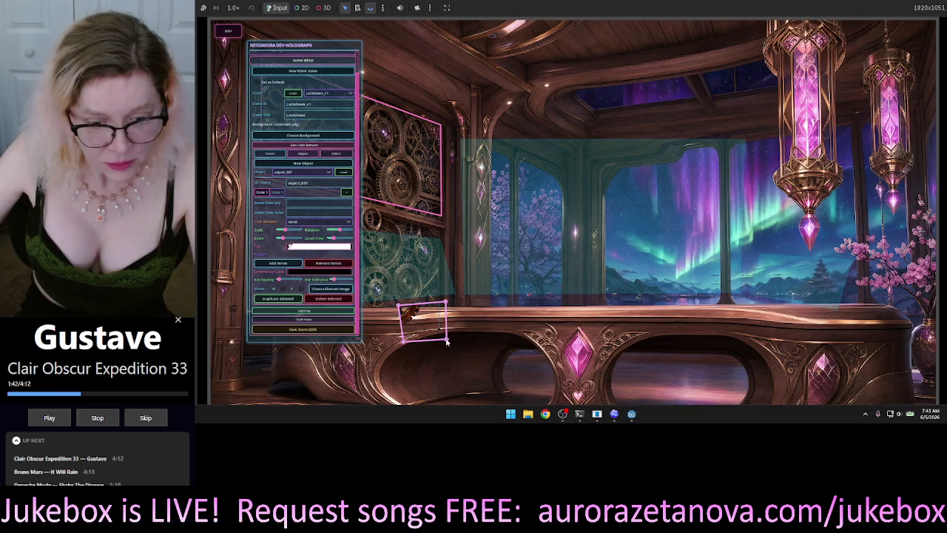
pyautogui.moveTo(447, 342); pyautogui.dragTo(506, 361)
pyautogui.moveTo(446, 301); pyautogui.dragTo(516, 282)
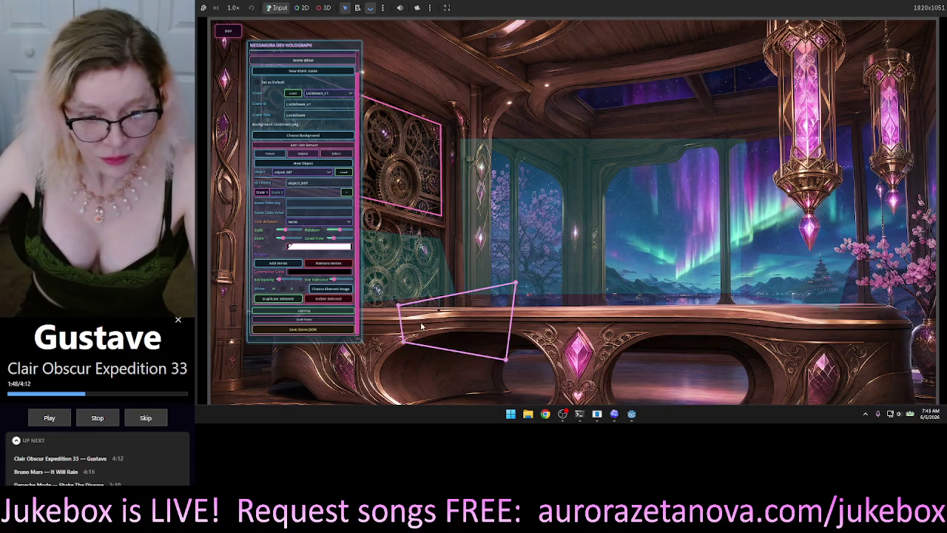
pyautogui.moveTo(398, 304)
pyautogui.mouseDown()
pyautogui.moveTo(406, 236)
pyautogui.moveTo(380, 250)
pyautogui.moveTo(367, 259)
pyautogui.moveTo(433, 283)
pyautogui.moveTo(416, 288)
pyautogui.moveTo(380, 256)
pyautogui.moveTo(382, 230)
pyautogui.moveTo(405, 284)
pyautogui.moveTo(395, 278)
pyautogui.mouseUp()
pyautogui.moveTo(404, 342)
pyautogui.mouseDown()
pyautogui.moveTo(352, 377)
pyautogui.moveTo(414, 359)
pyautogui.moveTo(452, 333)
pyautogui.moveTo(403, 311)
pyautogui.moveTo(382, 280)
pyautogui.moveTo(435, 311)
pyautogui.moveTo(398, 361)
pyautogui.moveTo(414, 366)
pyautogui.moveTo(394, 362)
pyautogui.mouseUp()
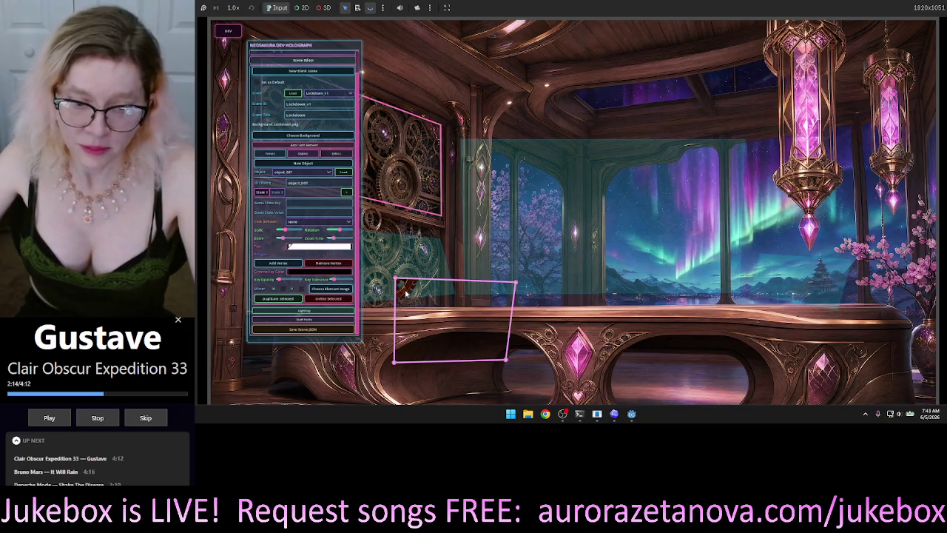
pyautogui.moveTo(516, 283)
pyautogui.mouseDown()
pyautogui.moveTo(514, 228)
pyautogui.moveTo(510, 283)
pyautogui.moveTo(510, 256)
pyautogui.mouseUp()
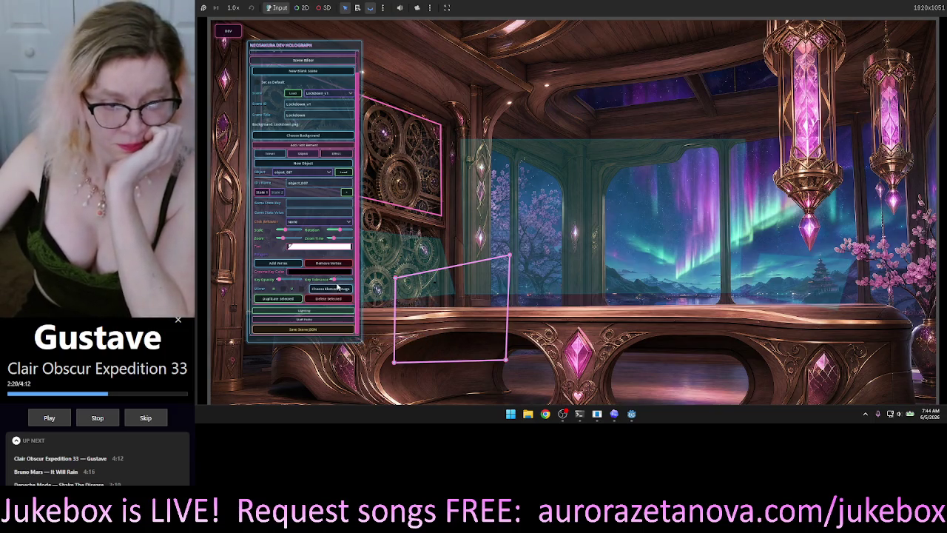
# Remove one corner, add new corners at the top and bottom left, and reposition them
pyautogui.click(316, 264)
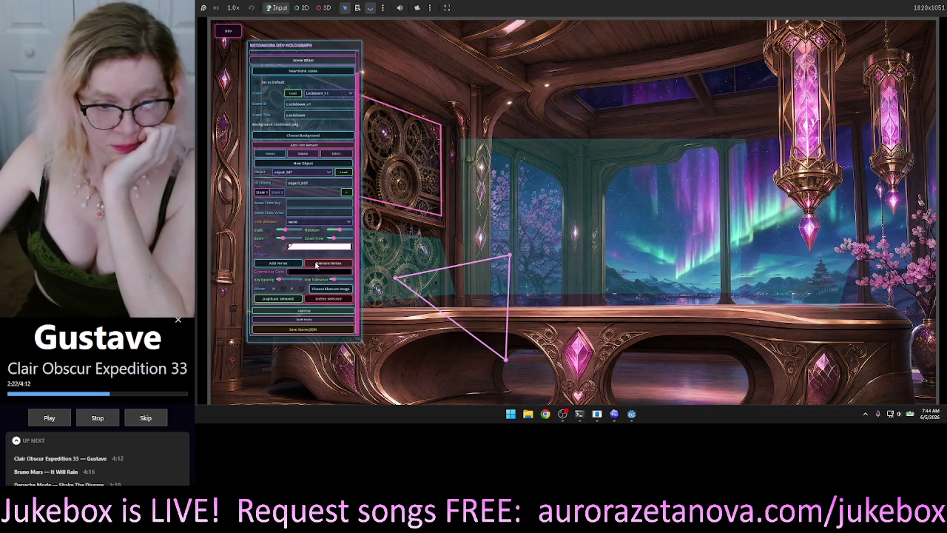
pyautogui.click(270, 264)
pyautogui.moveTo(457, 259); pyautogui.dragTo(469, 210)
pyautogui.moveTo(452, 321); pyautogui.dragTo(382, 352)
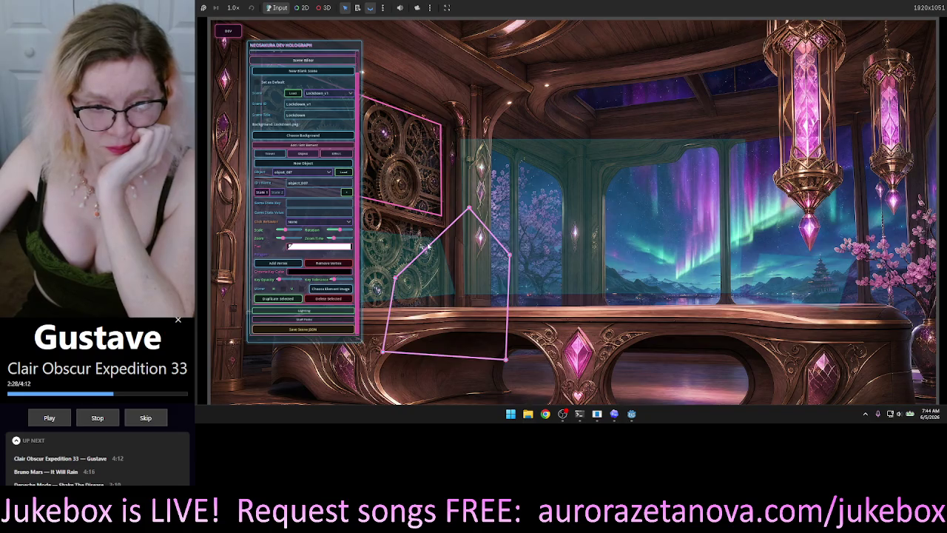
pyautogui.moveTo(509, 255); pyautogui.dragTo(560, 336)
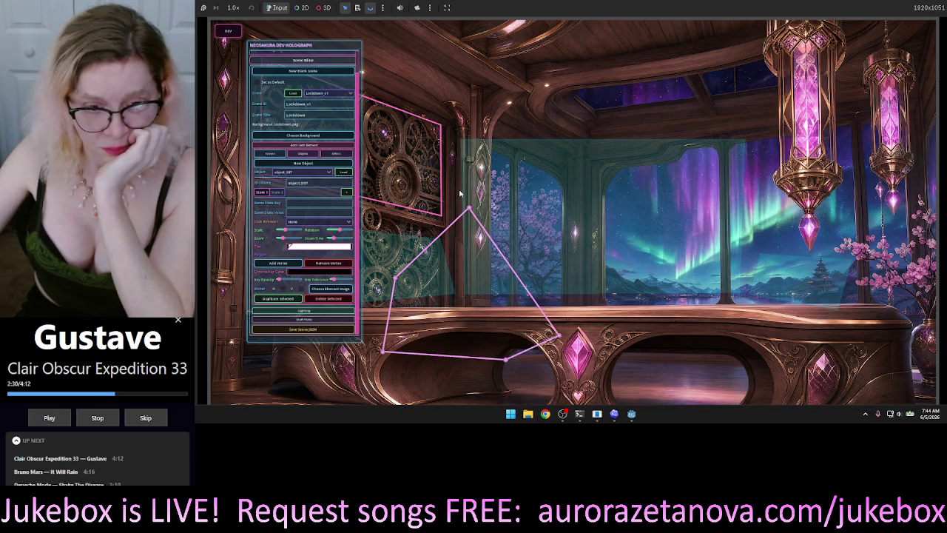
pyautogui.moveTo(469, 209)
pyautogui.mouseDown()
pyautogui.moveTo(415, 288)
pyautogui.moveTo(420, 270)
pyautogui.moveTo(434, 259)
pyautogui.moveTo(401, 312)
pyautogui.moveTo(381, 255)
pyautogui.moveTo(400, 218)
pyautogui.moveTo(414, 215)
pyautogui.moveTo(377, 273)
pyautogui.moveTo(384, 286)
pyautogui.moveTo(387, 275)
pyautogui.moveTo(433, 261)
pyautogui.moveTo(425, 244)
pyautogui.moveTo(444, 277)
pyautogui.moveTo(429, 257)
pyautogui.moveTo(357, 242)
pyautogui.moveTo(414, 227)
pyautogui.moveTo(517, 318)
pyautogui.moveTo(518, 292)
pyautogui.moveTo(455, 257)
pyautogui.mouseUp()
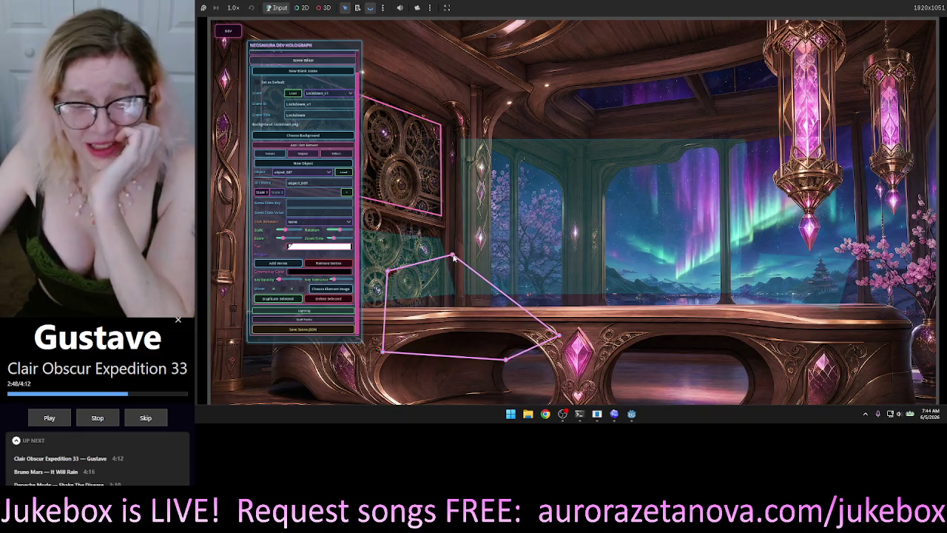
pyautogui.moveTo(556, 336)
pyautogui.mouseDown()
pyautogui.moveTo(477, 331)
pyautogui.moveTo(526, 323)
pyautogui.mouseUp()
# Remove another corner and drag the rest into a tall tilted shape up the window pillar
pyautogui.click(328, 263)
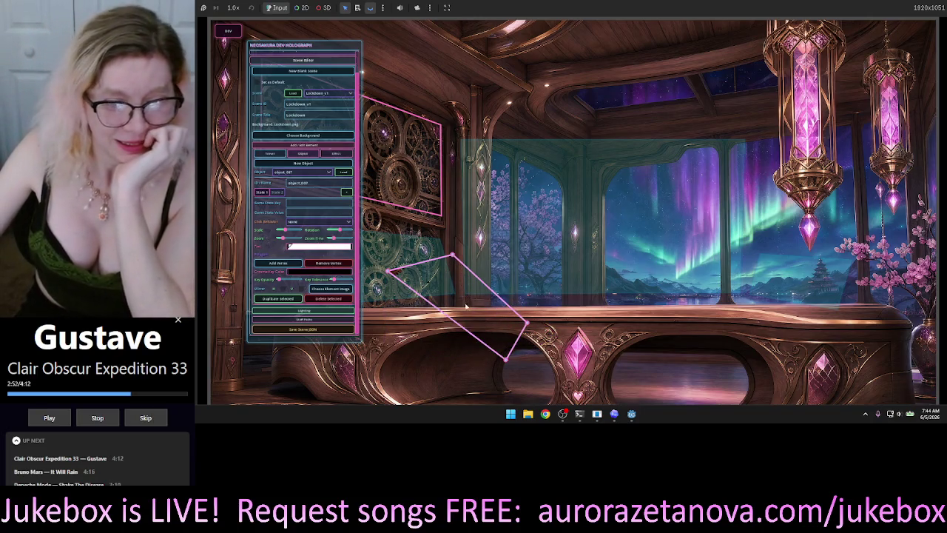
pyautogui.moveTo(507, 362)
pyautogui.mouseDown()
pyautogui.moveTo(356, 347)
pyautogui.moveTo(388, 356)
pyautogui.moveTo(386, 347)
pyautogui.moveTo(421, 334)
pyautogui.mouseUp()
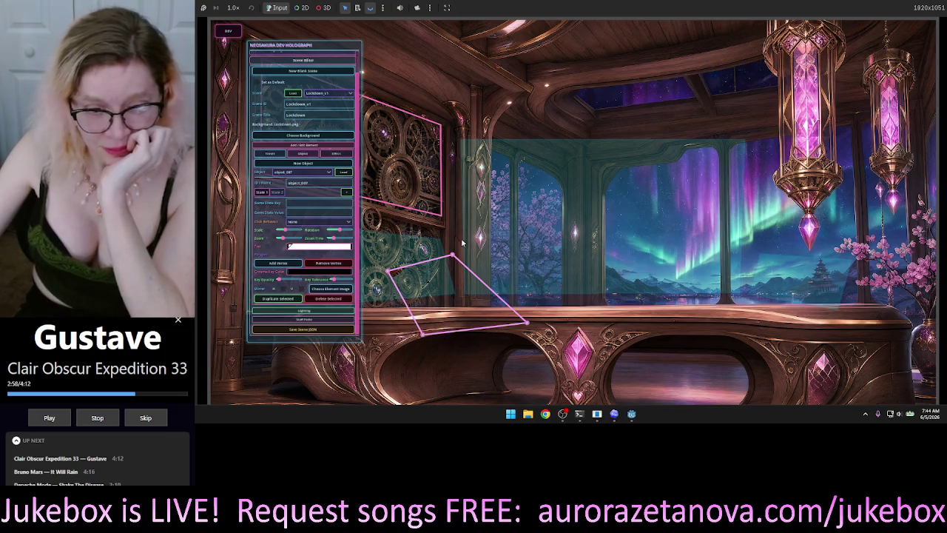
pyautogui.moveTo(450, 256)
pyautogui.mouseDown()
pyautogui.moveTo(480, 337)
pyautogui.moveTo(510, 244)
pyautogui.moveTo(510, 171)
pyautogui.mouseUp()
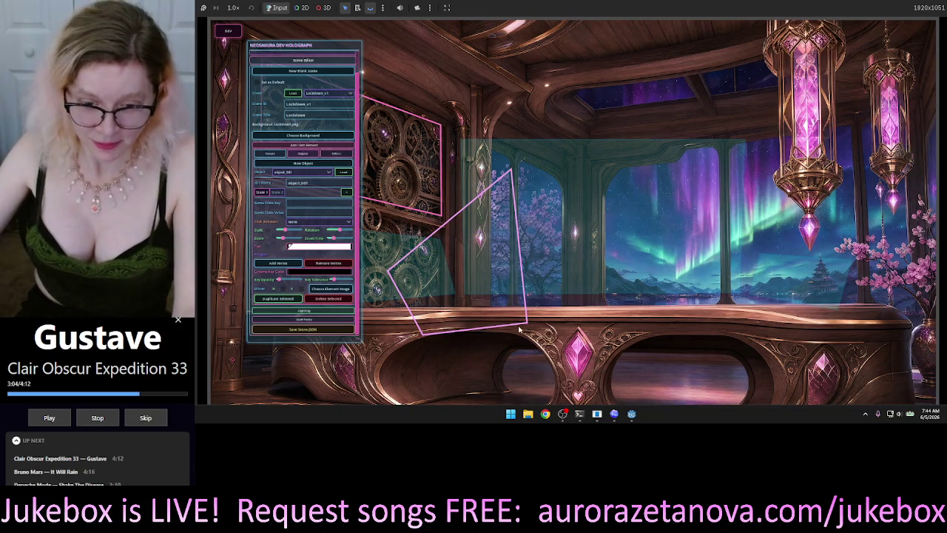
pyautogui.moveTo(520, 325)
pyautogui.mouseDown()
pyautogui.moveTo(561, 375)
pyautogui.moveTo(542, 380)
pyautogui.mouseUp()
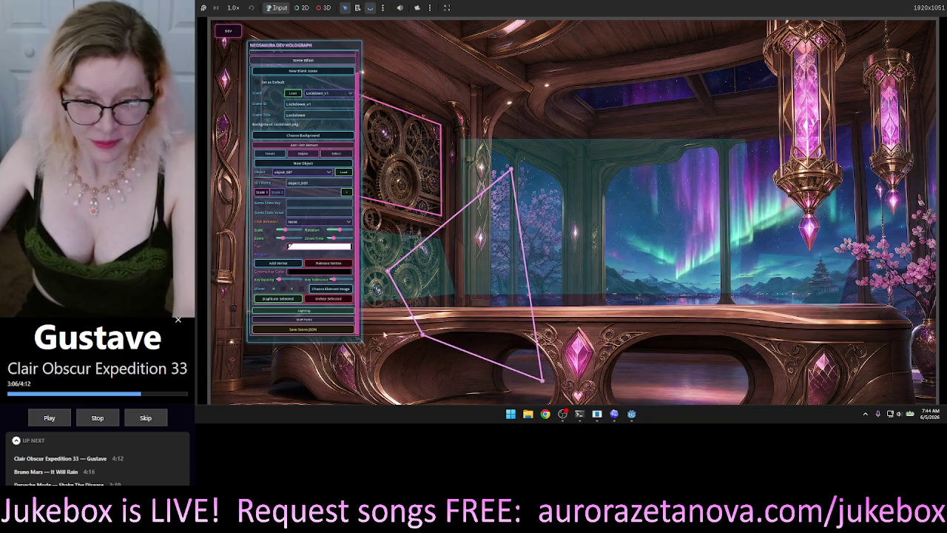
pyautogui.moveTo(423, 337)
pyautogui.mouseDown()
pyautogui.moveTo(367, 342)
pyautogui.moveTo(384, 357)
pyautogui.mouseUp()
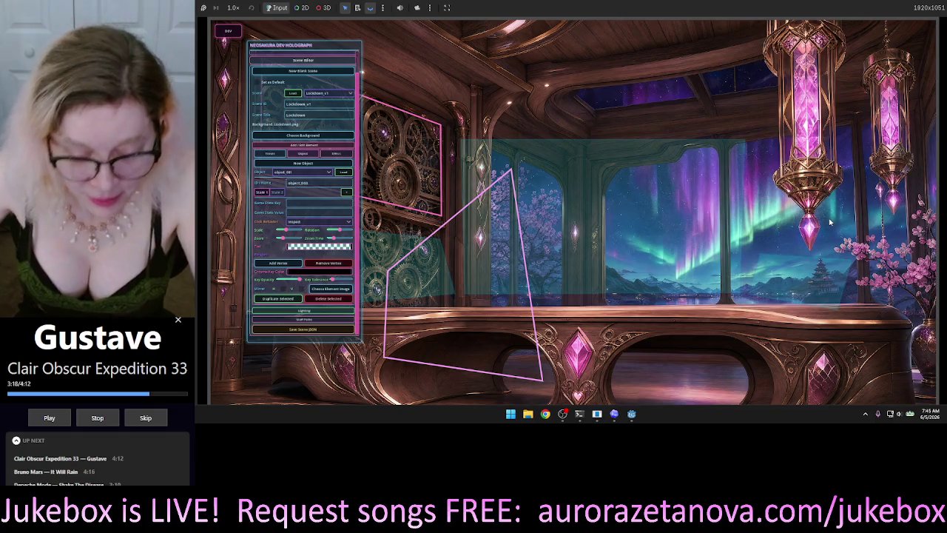
# Stop the running game and bring the Codex chat up beside the editor
pyautogui.click(795, 2)
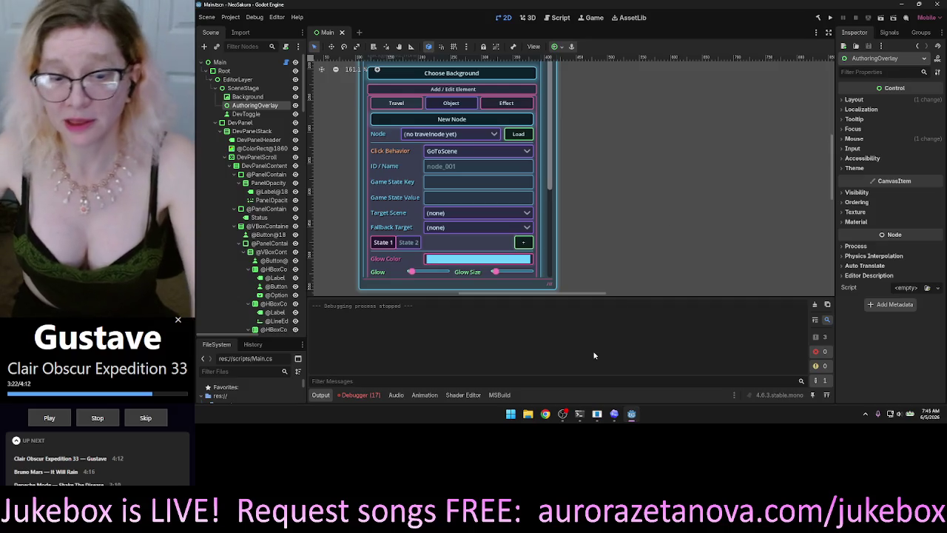
pyautogui.click(614, 413)
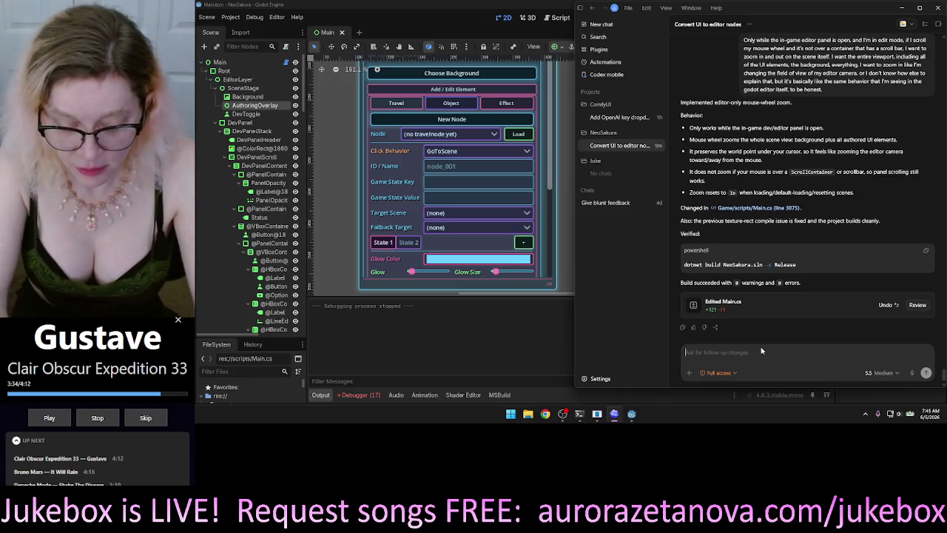
# Clear a stray 'I' from the Codex follow-up box and start voice recording with Ctrl+M
pyautogui.write('I')
pyautogui.press('BackSpace')
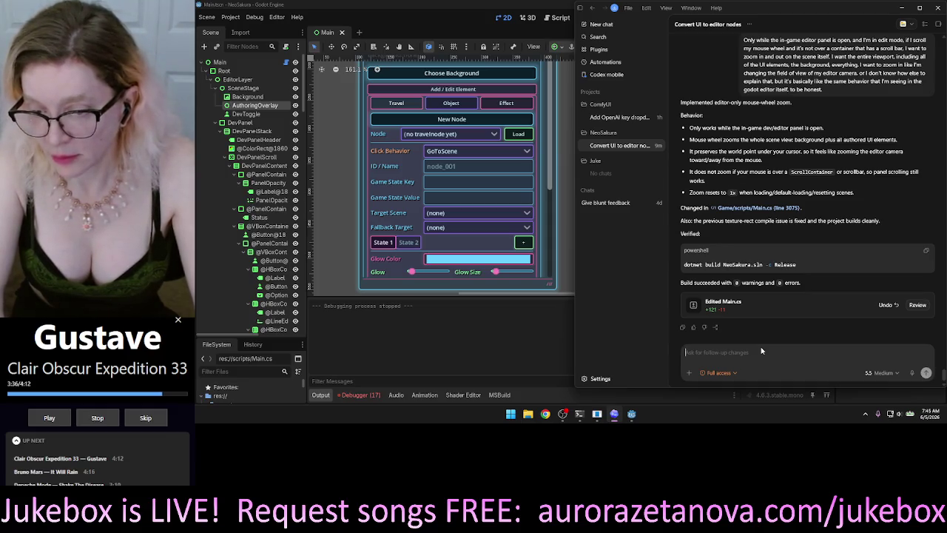
pyautogui.hotkey('ctrl', 'm')
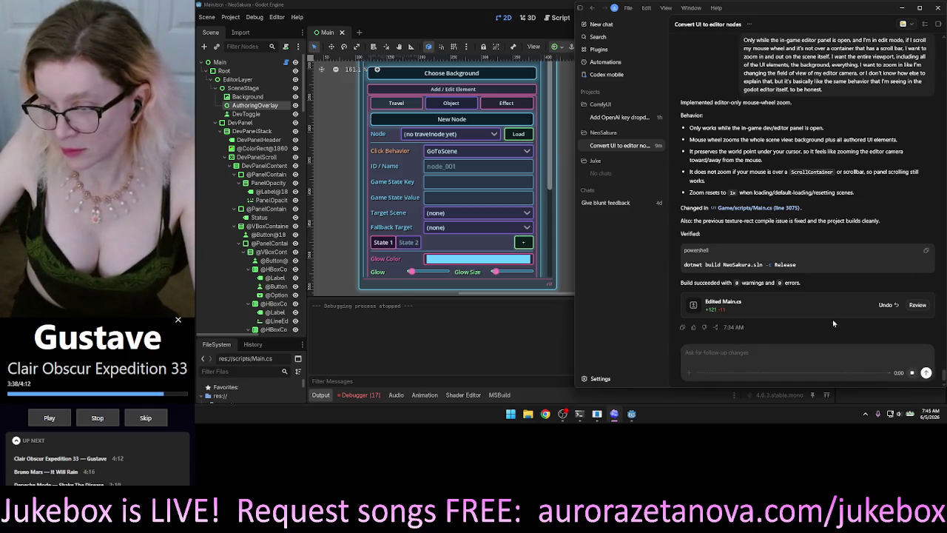
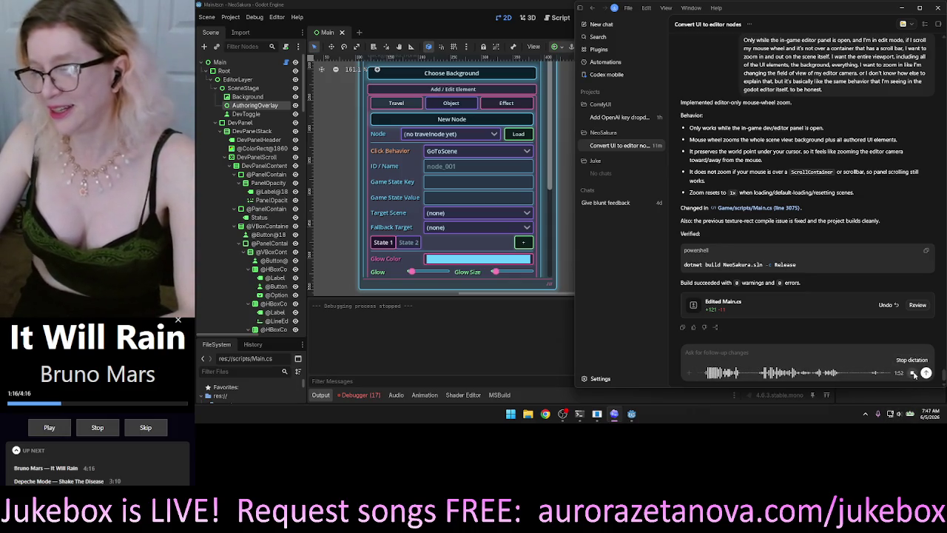
# Finish dictating and send the request to keep the image and polygon click zone as separate layers
pyautogui.click(913, 373)
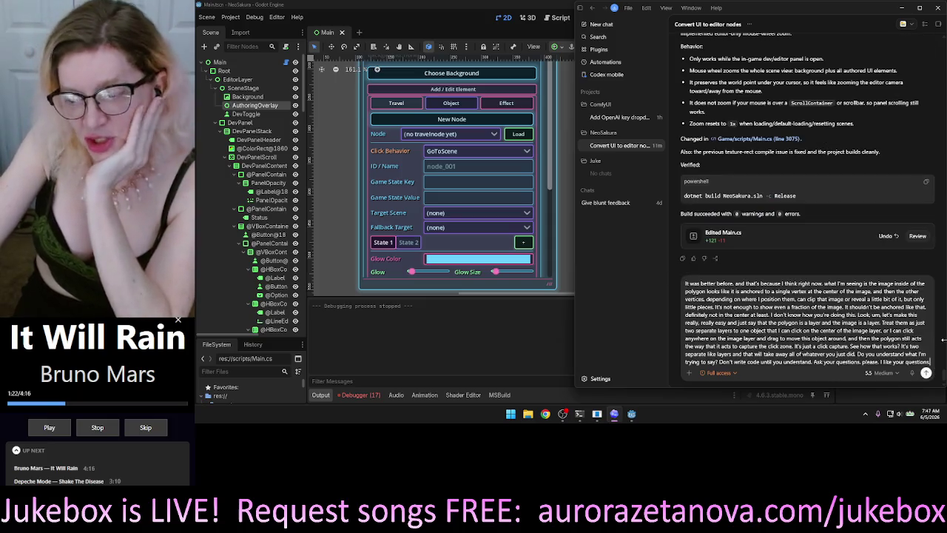
pyautogui.click(926, 372)
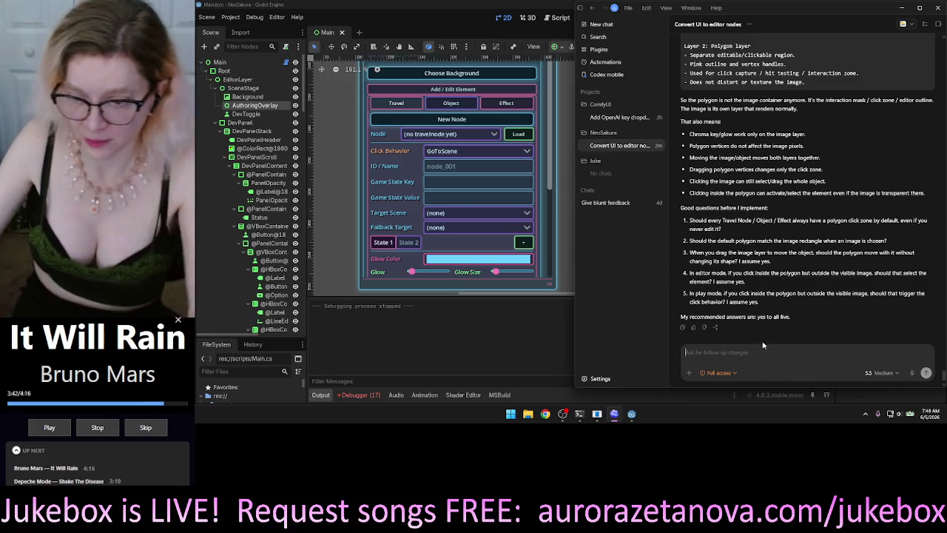
# Reply 'all yes' to Codex's five questions so it reworks Main.cs
pyautogui.write('all yes')
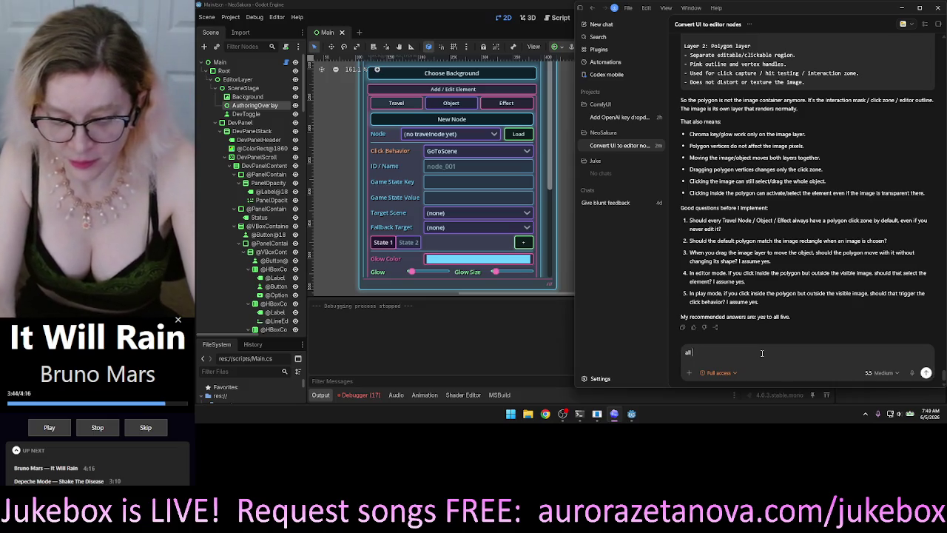
pyautogui.press('Return')
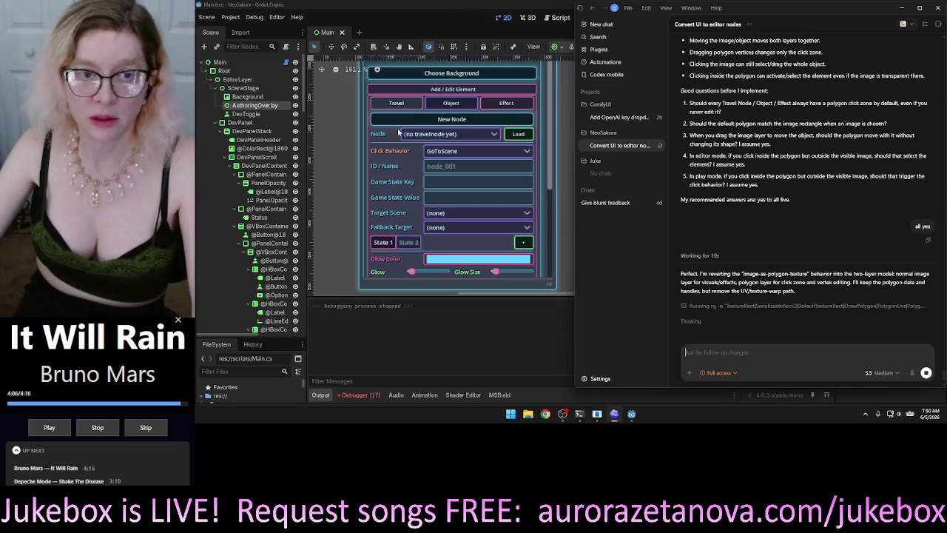
# Inspect the Object and Travel buttons in the Godot editor viewport
pyautogui.click(393, 105)
pyautogui.click(451, 107)
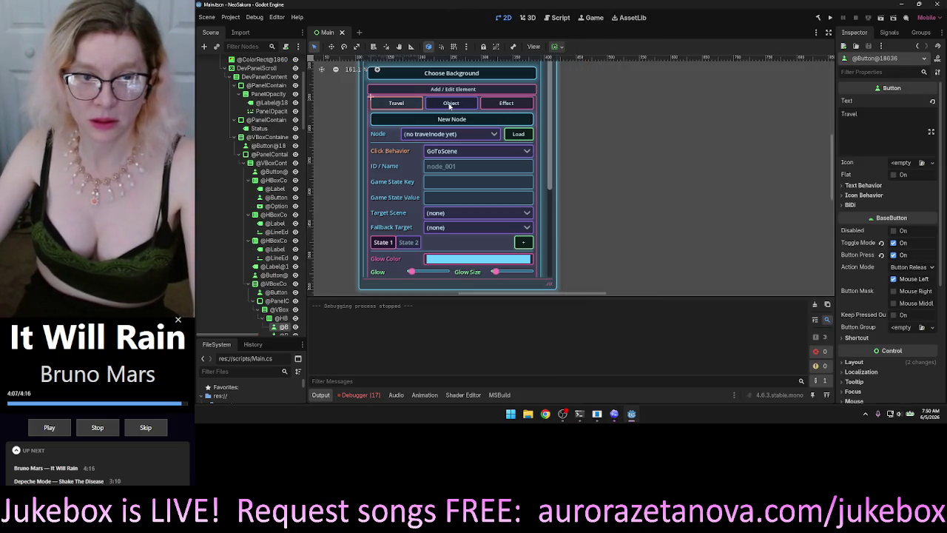
pyautogui.click(403, 105)
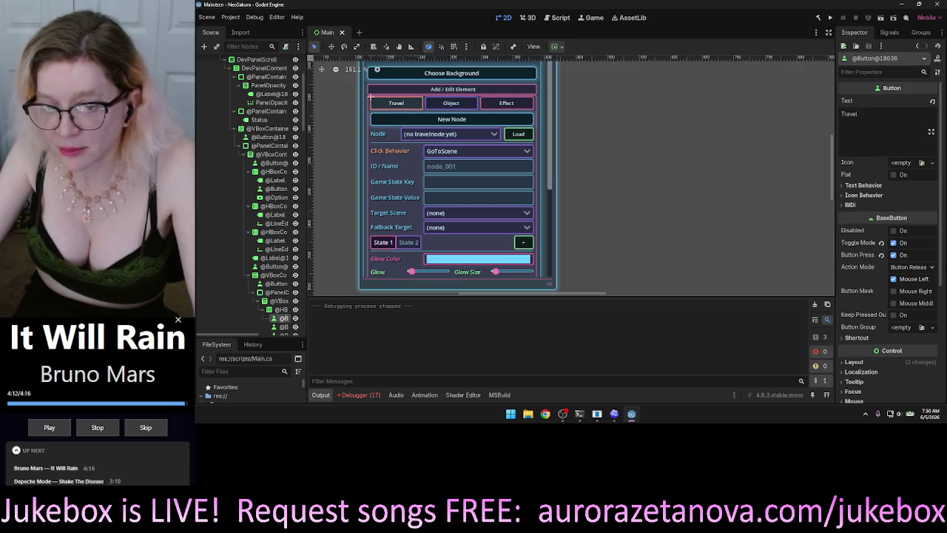
# Check the Codex chat briefly, then minimize the Godot editor
pyautogui.click(614, 413)
pyautogui.moveTo(631, 414)
pyautogui.click(605, 347)
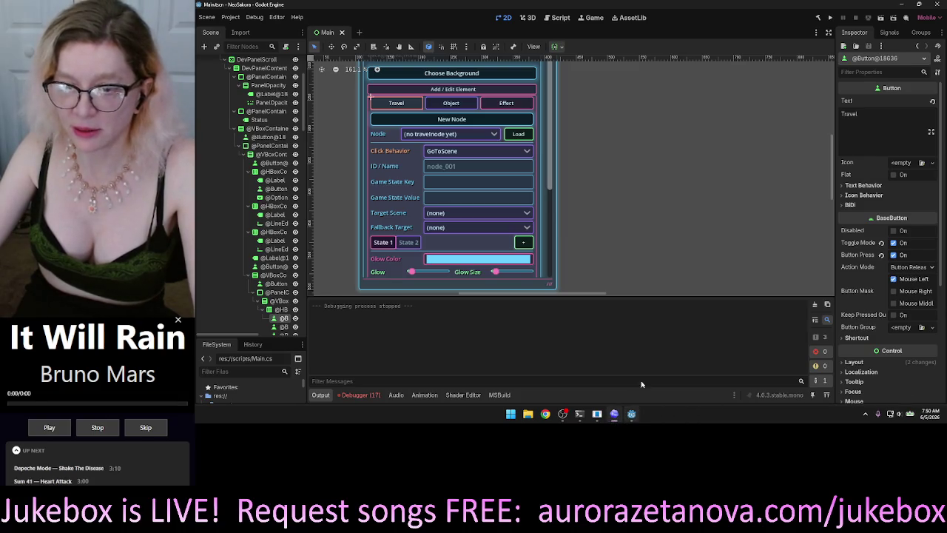
pyautogui.click(615, 415)
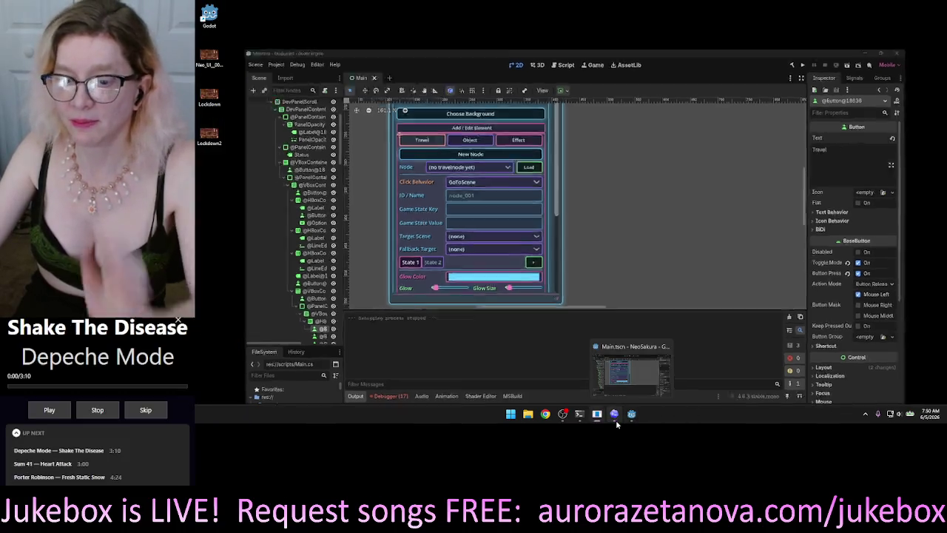
# Restore the Codex window to follow its image-and-polygon layer edits to Main.cs
pyautogui.click(614, 413)
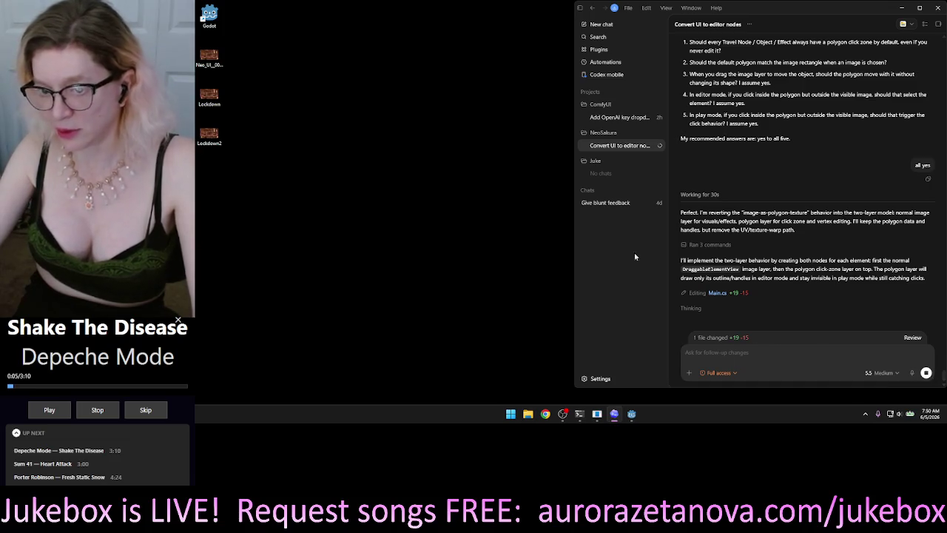
pyautogui.moveTo(622, 419)
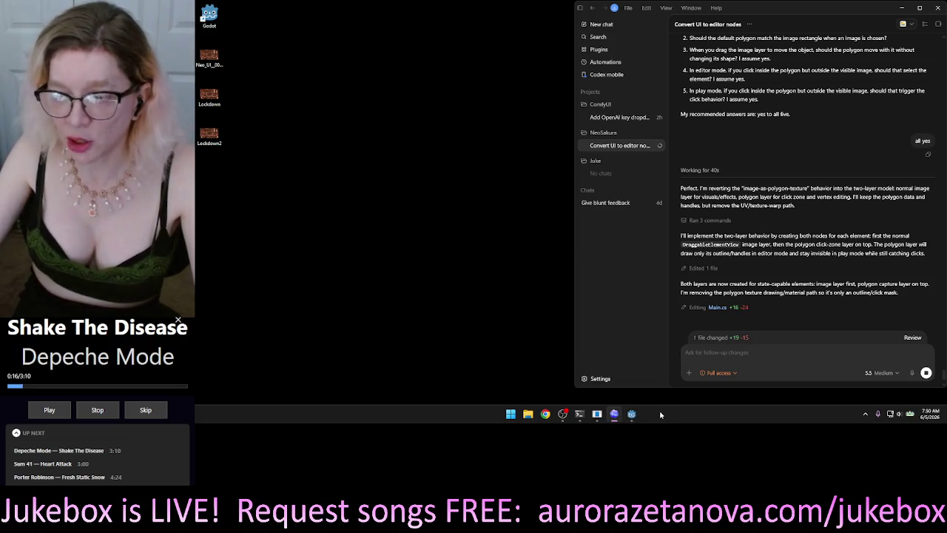
pyautogui.click(613, 419)
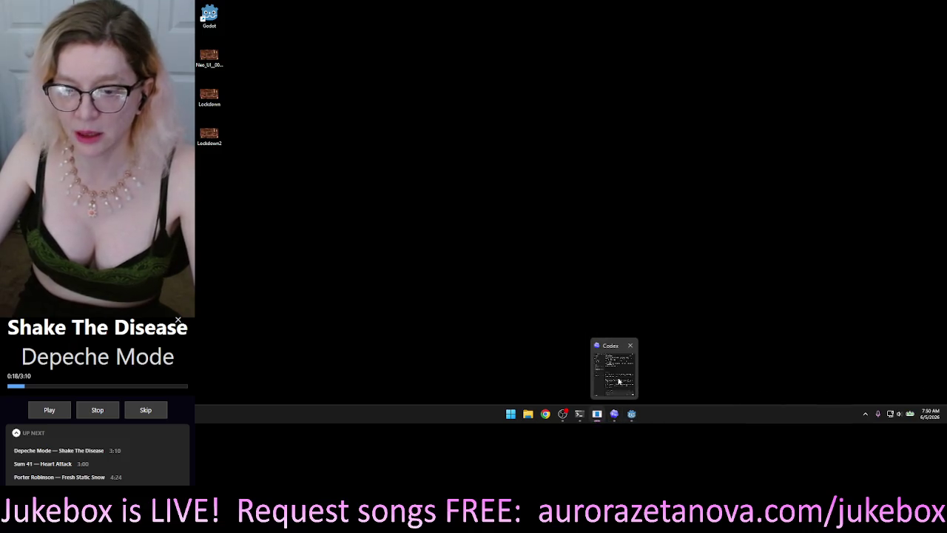
pyautogui.click(613, 419)
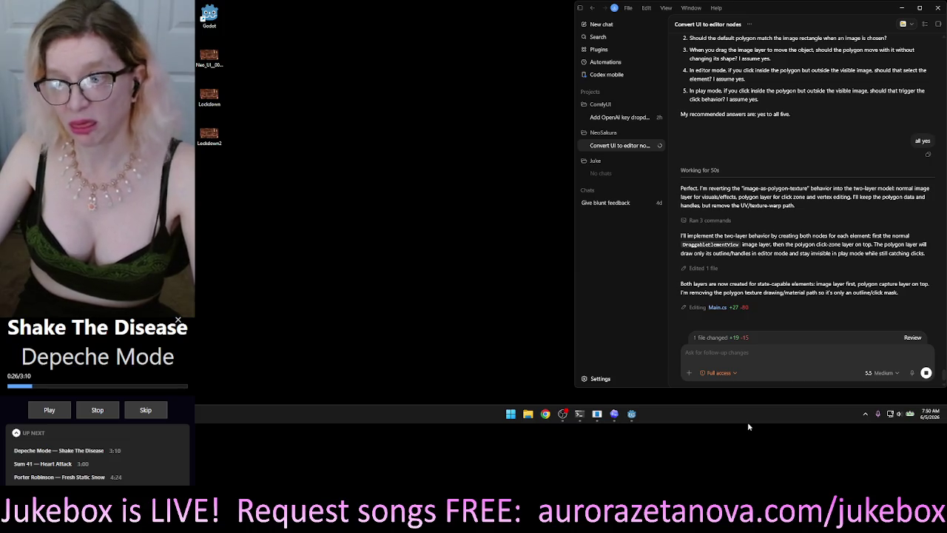
# Focus the Codex window while it edits Main.cs and runs the Release build of NeoSakura.sln
pyautogui.click(801, 354)
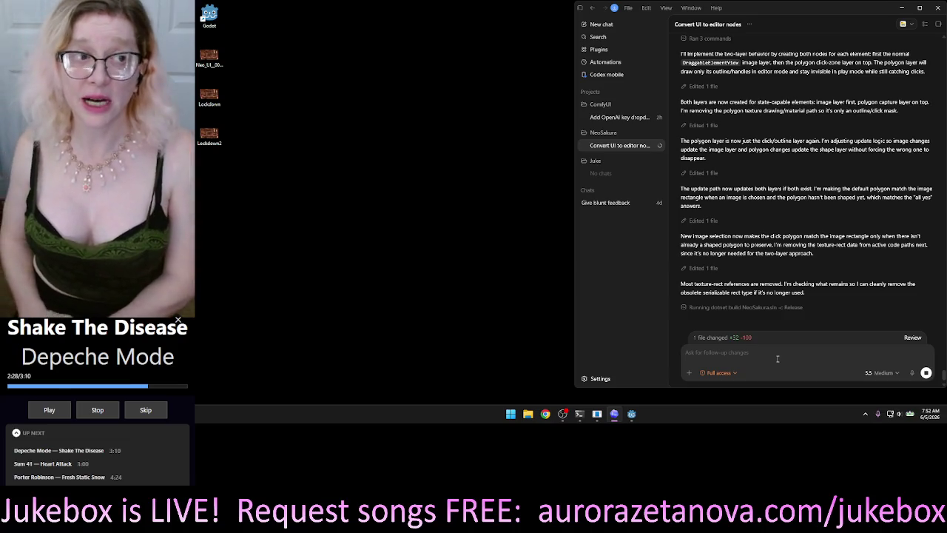
# Wait in the follow-up box for Codex's summary and the 0-warning, 0-error Release build
pyautogui.click(777, 359)
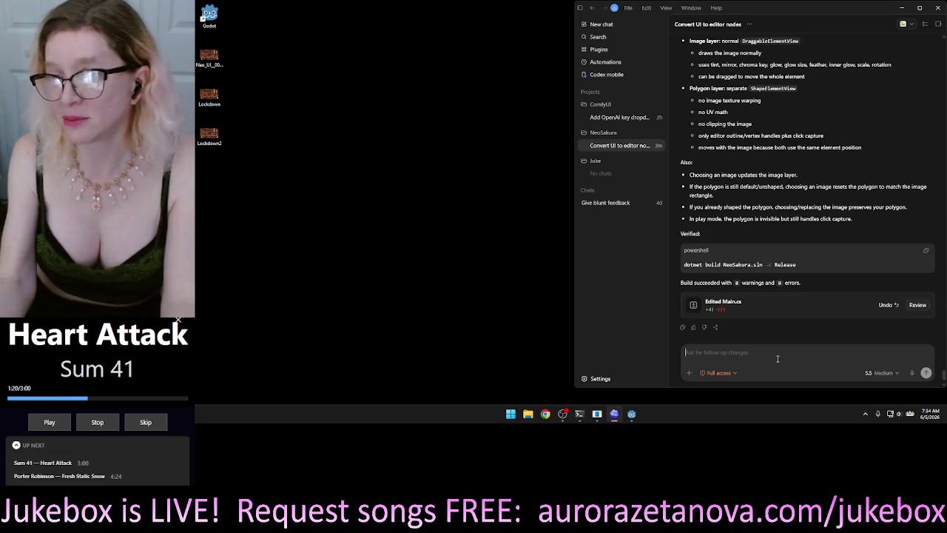
pyautogui.click(778, 358)
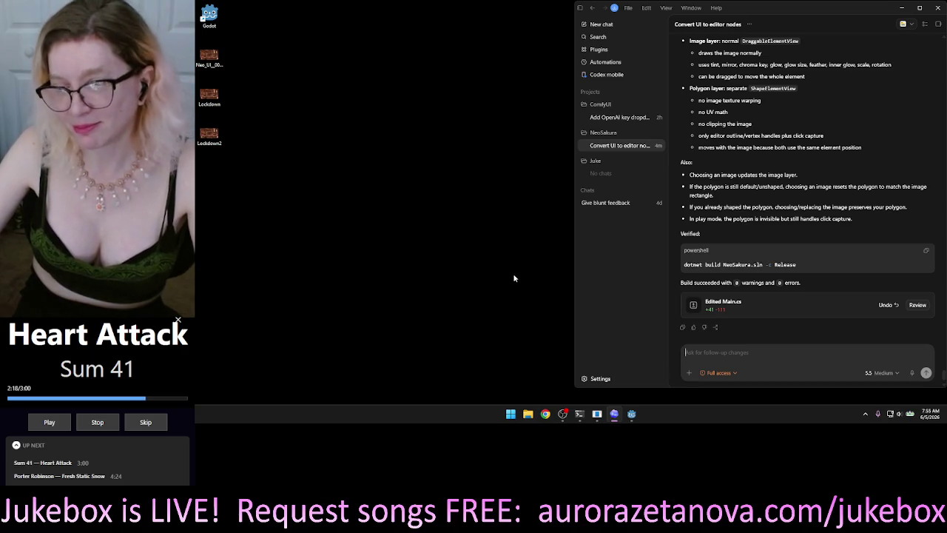
pyautogui.click(515, 170)
pyautogui.click(511, 161)
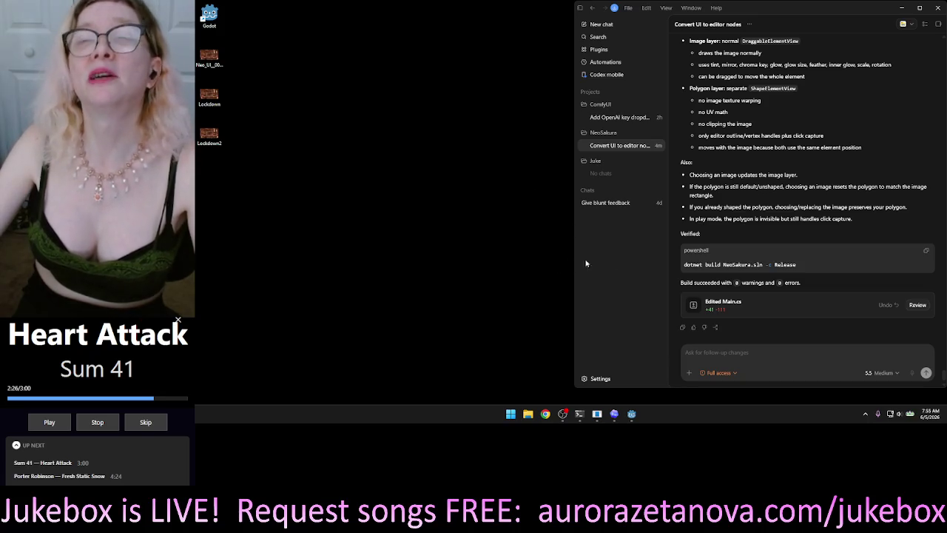
pyautogui.click(630, 331)
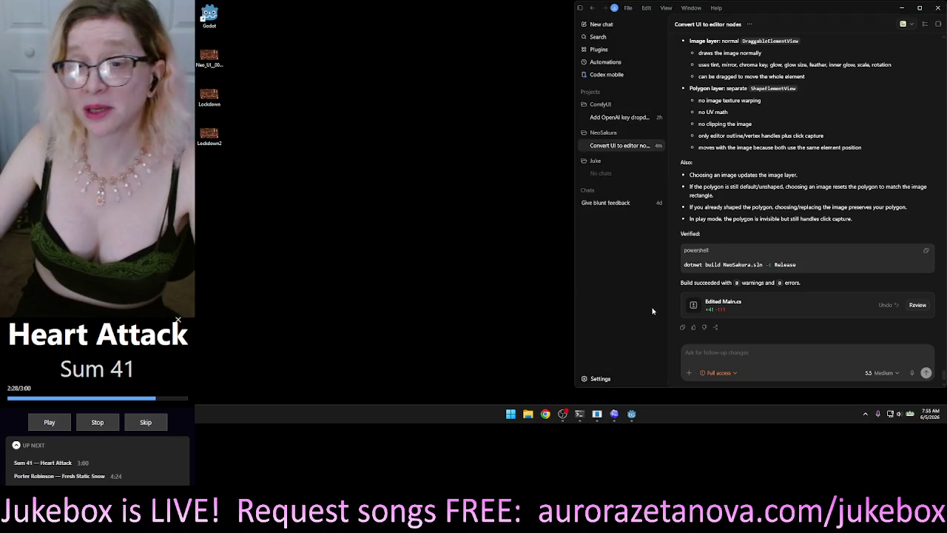
pyautogui.click(539, 269)
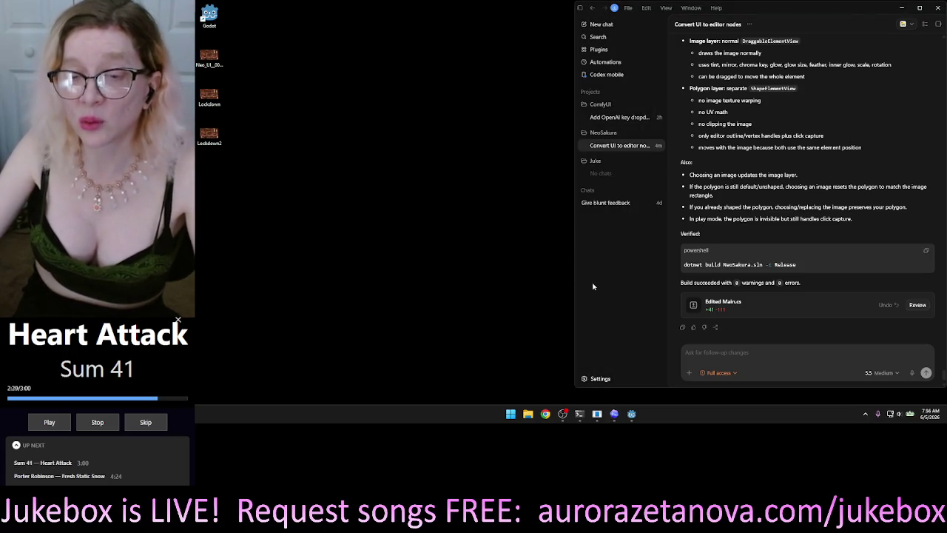
pyautogui.click(594, 286)
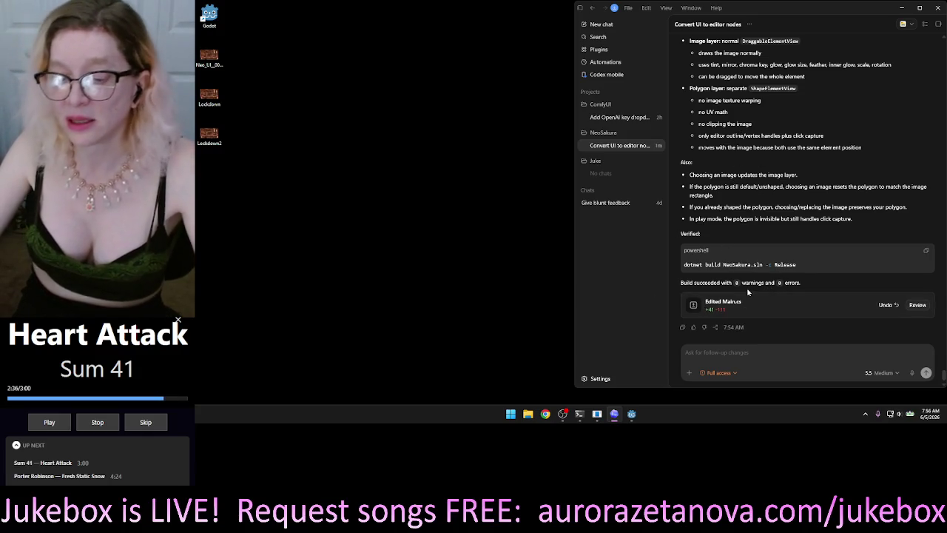
# Launch the Godot Project Manager and open the NeoSakura project in the editor
pyautogui.doubleClick(210, 15)
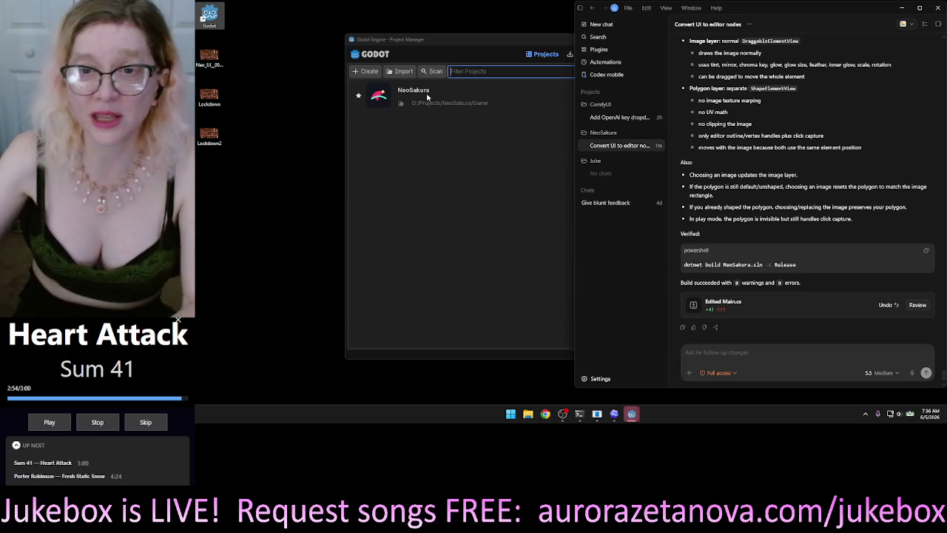
pyautogui.moveTo(506, 44); pyautogui.dragTo(376, 54)
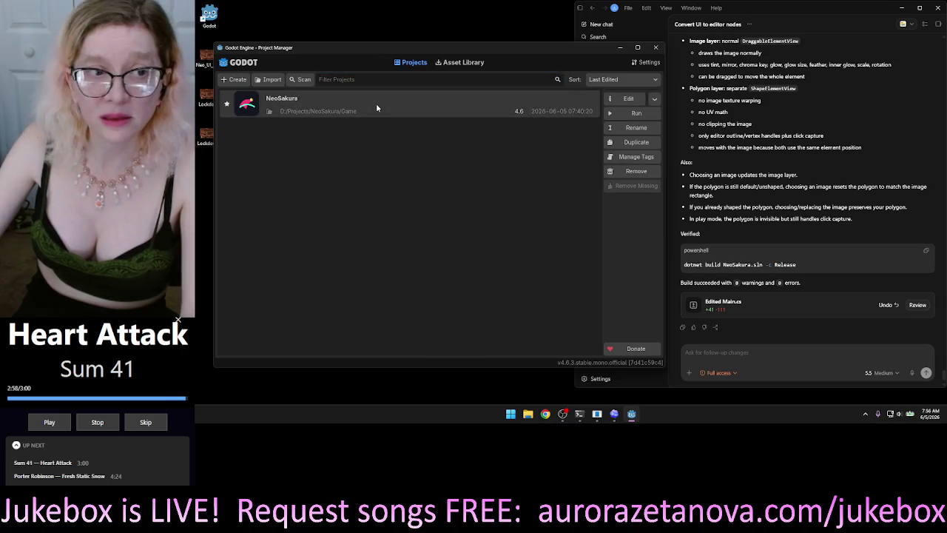
pyautogui.doubleClick(377, 105)
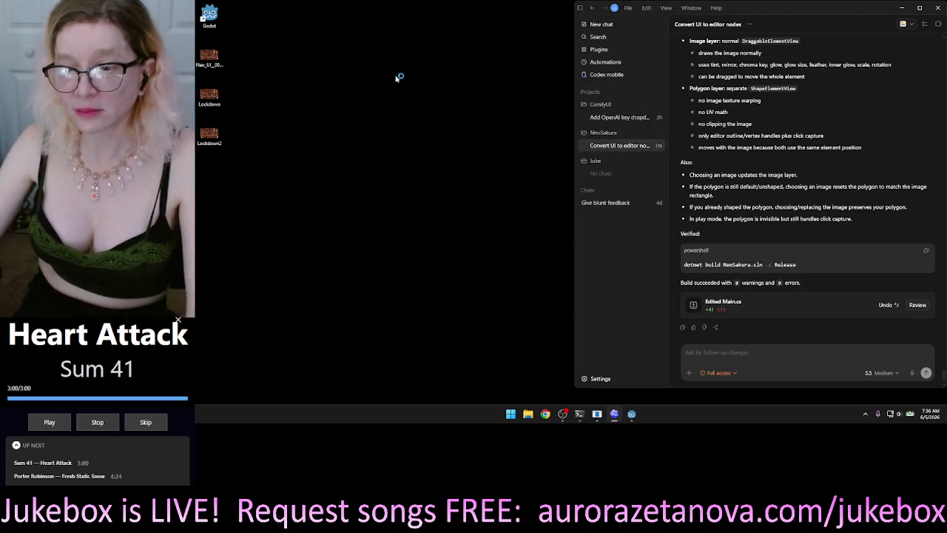